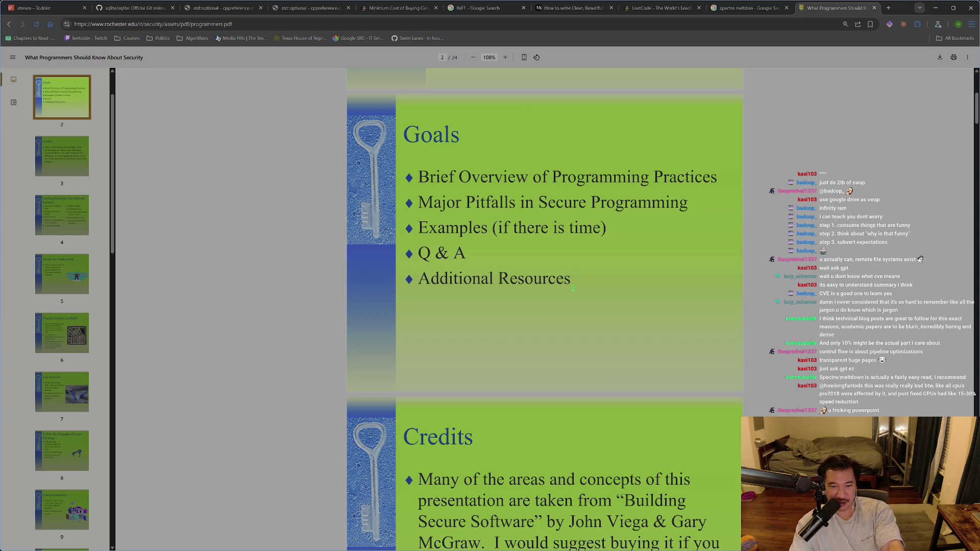
# Step: Scroll through the programmers.pdf security slides, then go back to the Google results
pyautogui.scroll(-3, 540, 262)
pyautogui.scroll(-2, 540, 262)
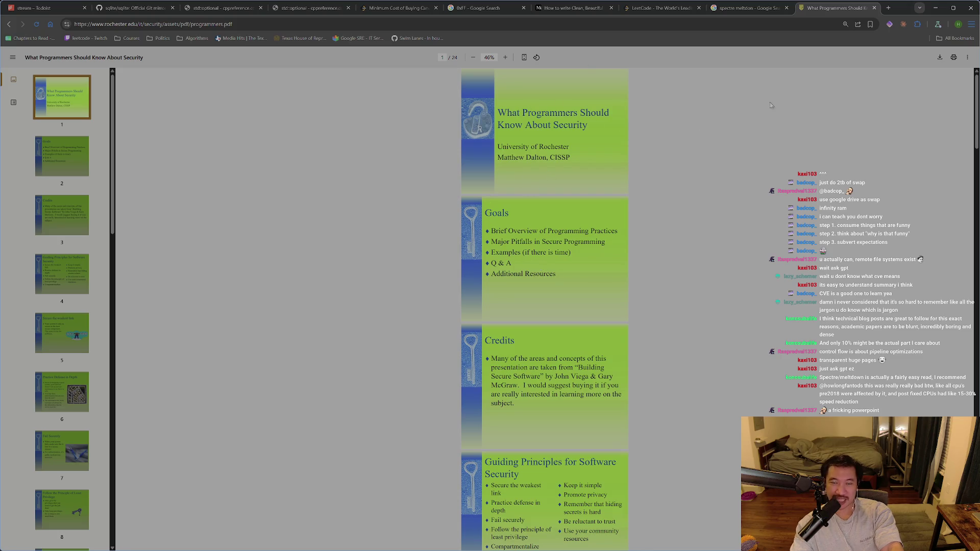
pyautogui.scroll(-7, 536, 256)
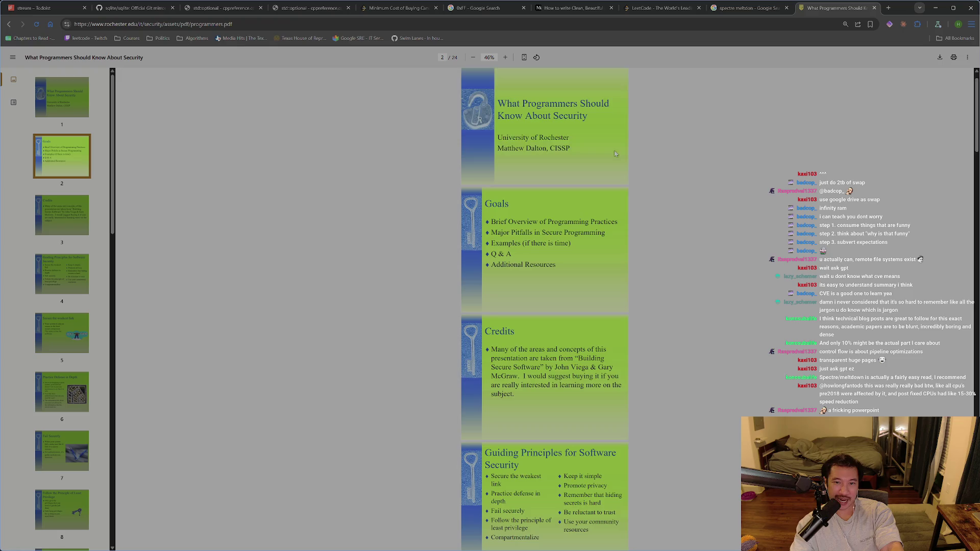
pyautogui.scroll(-5, 537, 278)
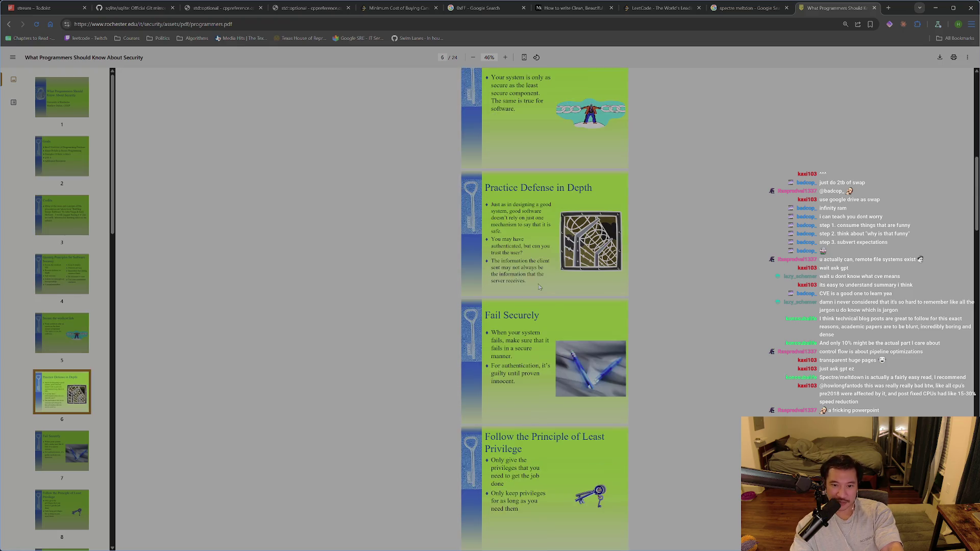
pyautogui.keyDown('ctrl'); pyautogui.scroll(5, 539, 301); pyautogui.keyUp('ctrl')
pyautogui.keyDown('ctrl'); pyautogui.scroll(-4, 538, 303); pyautogui.keyUp('ctrl')
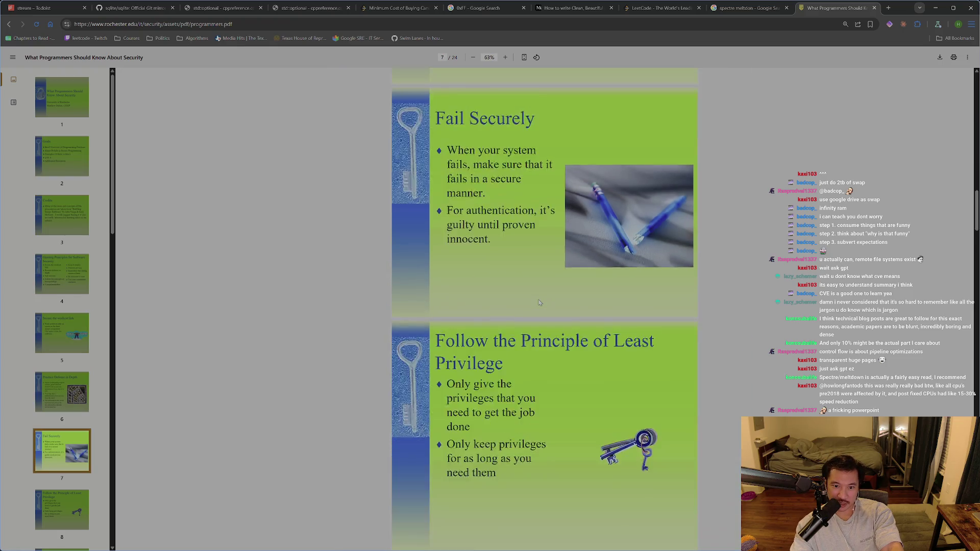
pyautogui.scroll(-8, 547, 299)
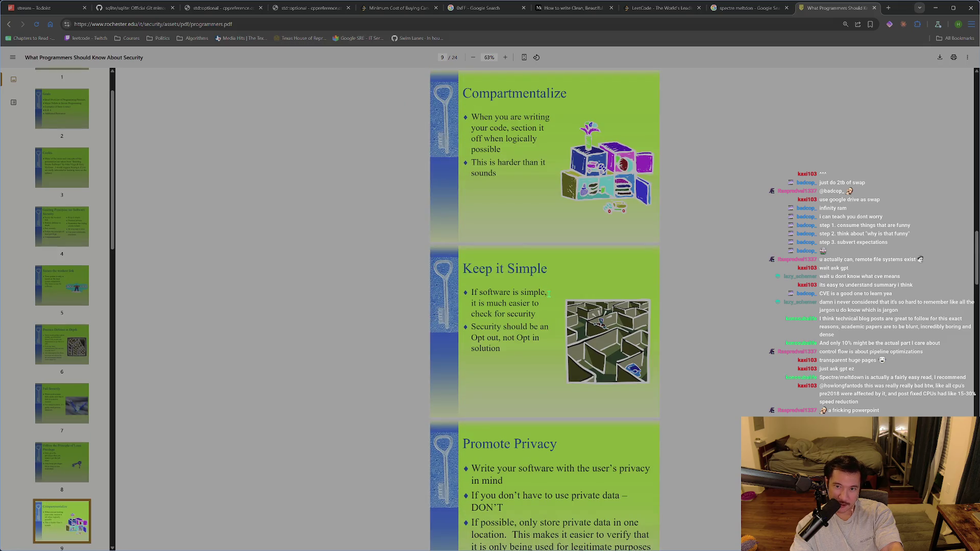
pyautogui.scroll(-4, 549, 295)
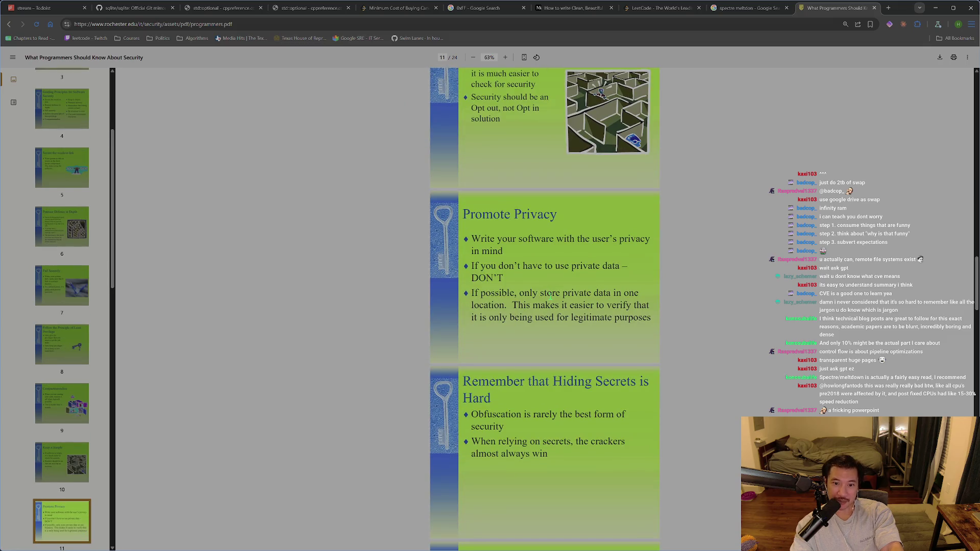
pyautogui.scroll(-3, 551, 296)
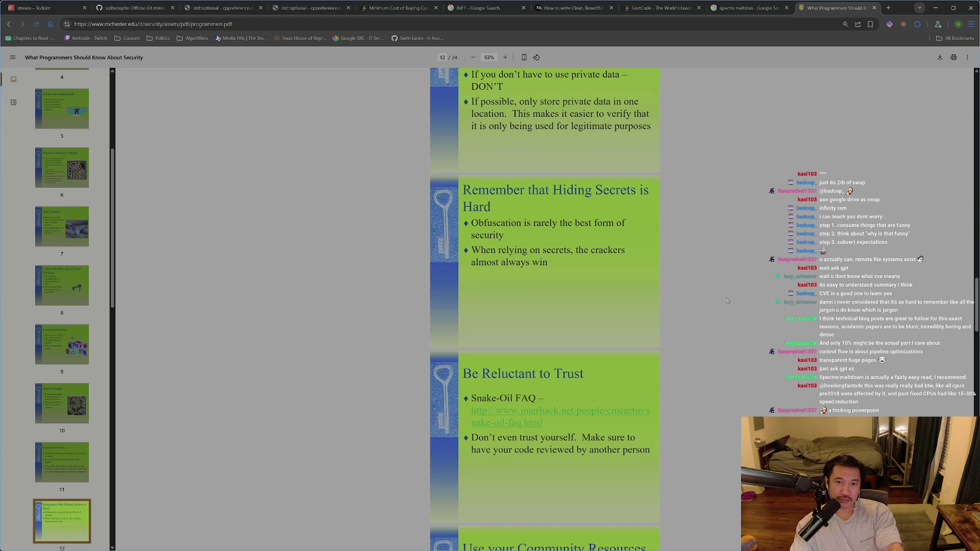
pyautogui.scroll(18, 728, 302)
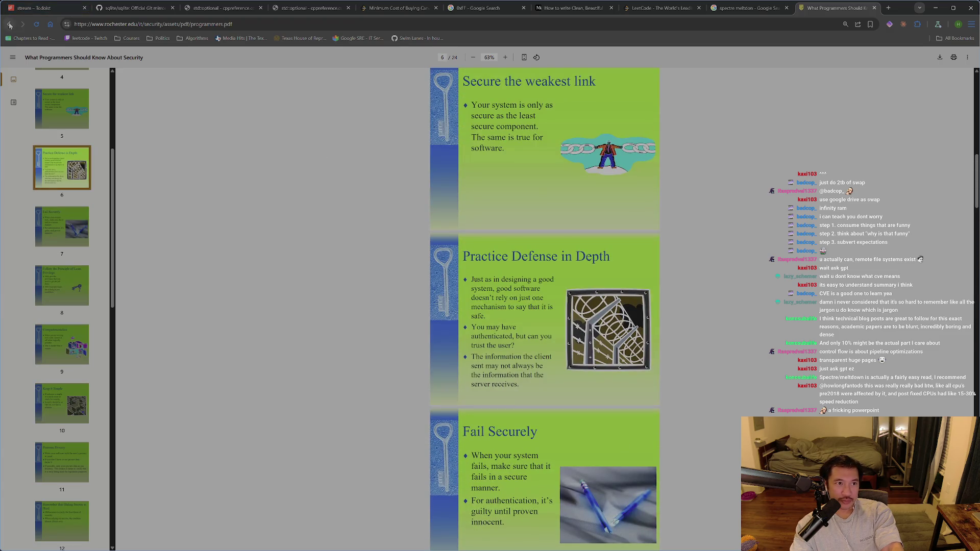
pyautogui.click(10, 25)
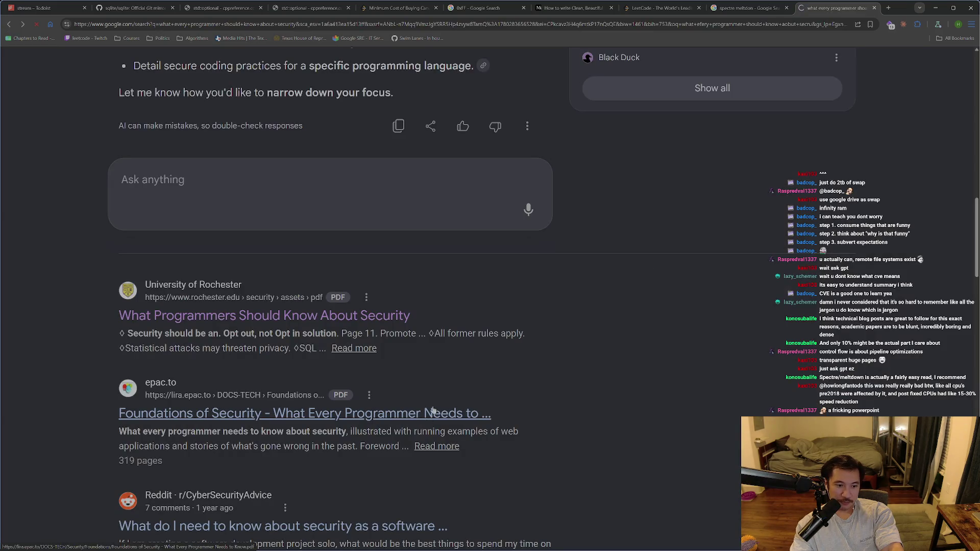
# Step: Try the epac.to Foundations of Security result, then return to the top of the results
pyautogui.click(433, 410)
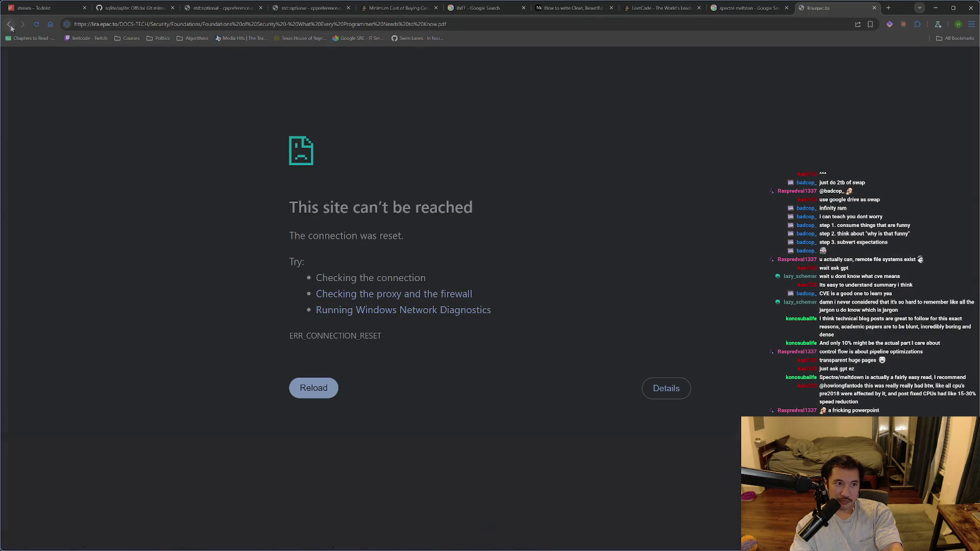
pyautogui.click(9, 25)
pyautogui.scroll(-2, 380, 394)
pyautogui.scroll(15, 605, 326)
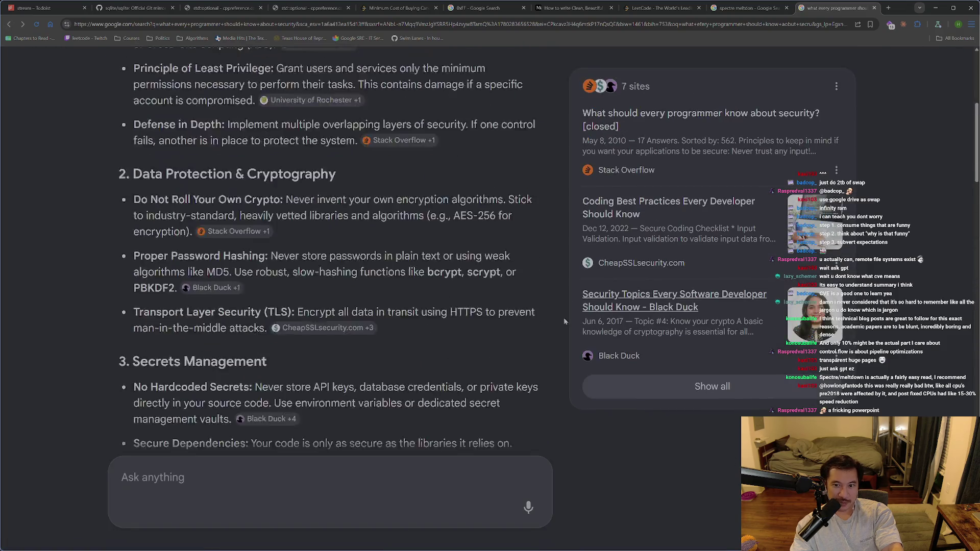
pyautogui.scroll(6, 564, 321)
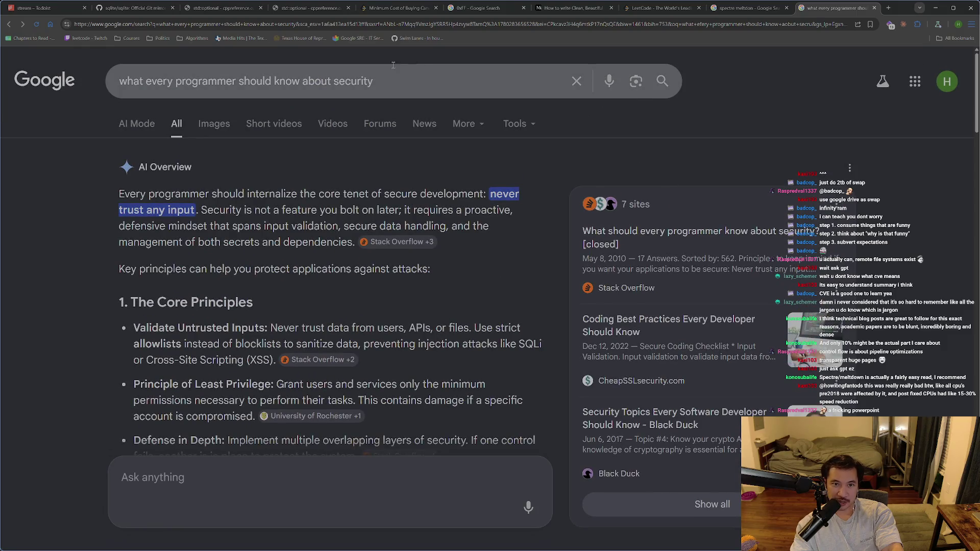
# Step: Select the search query text, open Search Labs AI Mode, and close that tab
pyautogui.moveTo(374, 82); pyautogui.dragTo(192, 83)
pyautogui.click(274, 83)
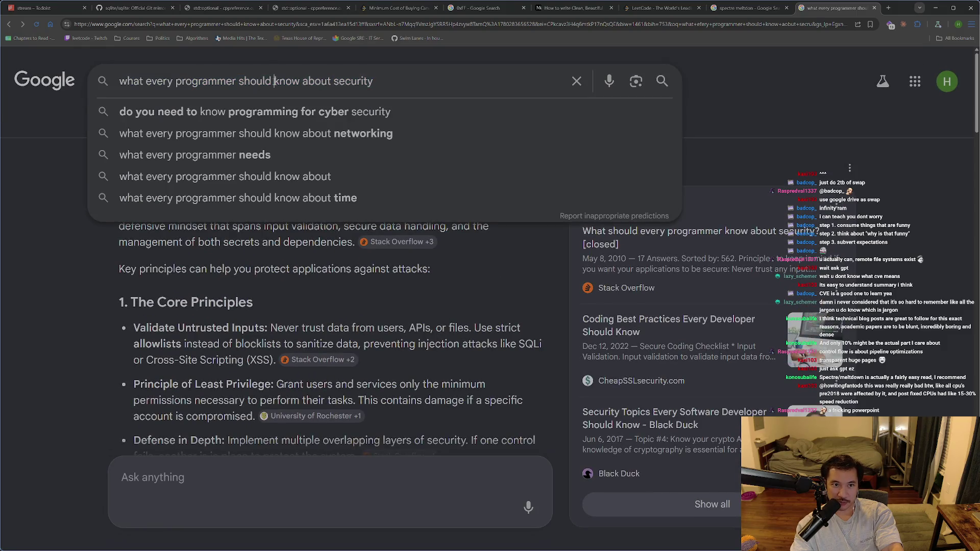
pyautogui.moveTo(288, 82); pyautogui.dragTo(139, 82)
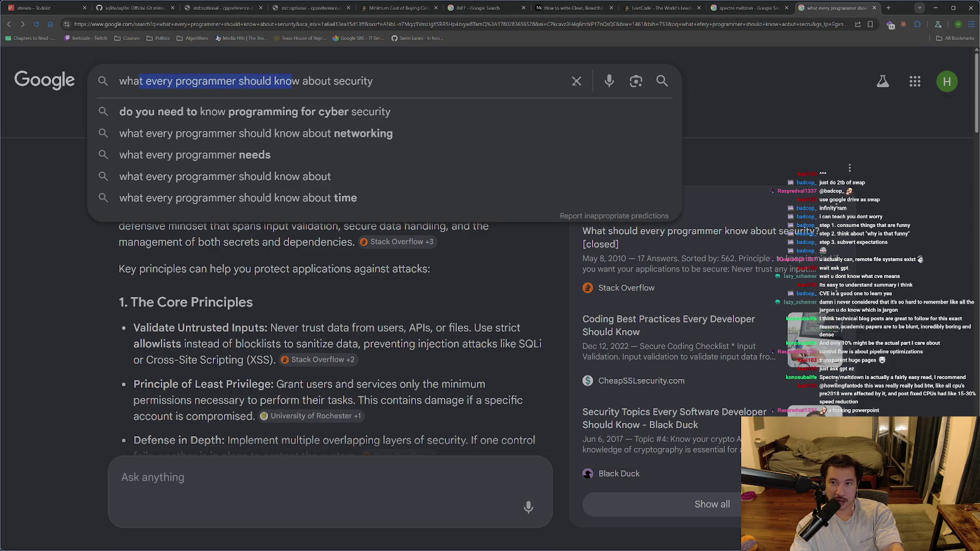
pyautogui.click(883, 81)
pyautogui.hotkey('ctrl', 'w')
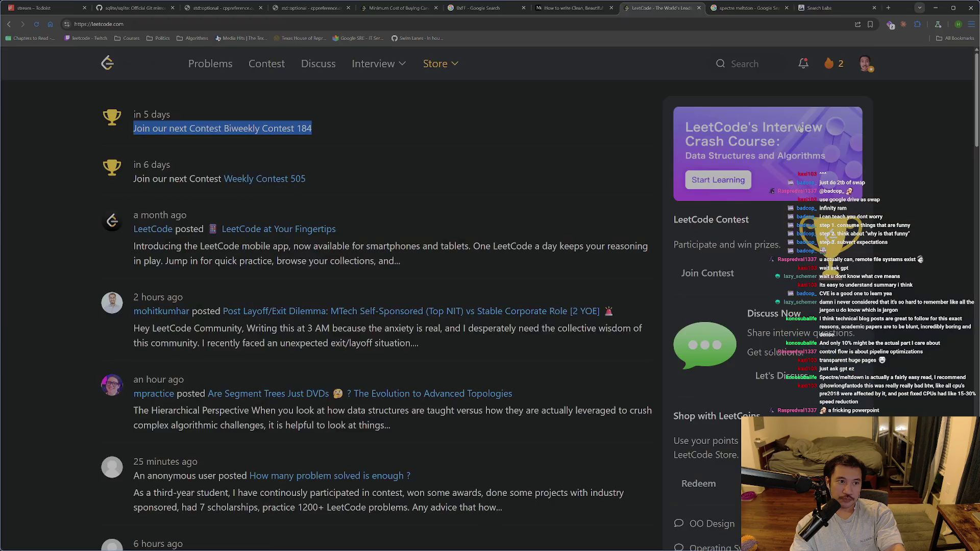
# Step: Scroll down the LeetCode discussion feed, then tile Chrome beside the terminal with Alt+F
pyautogui.click(891, 170)
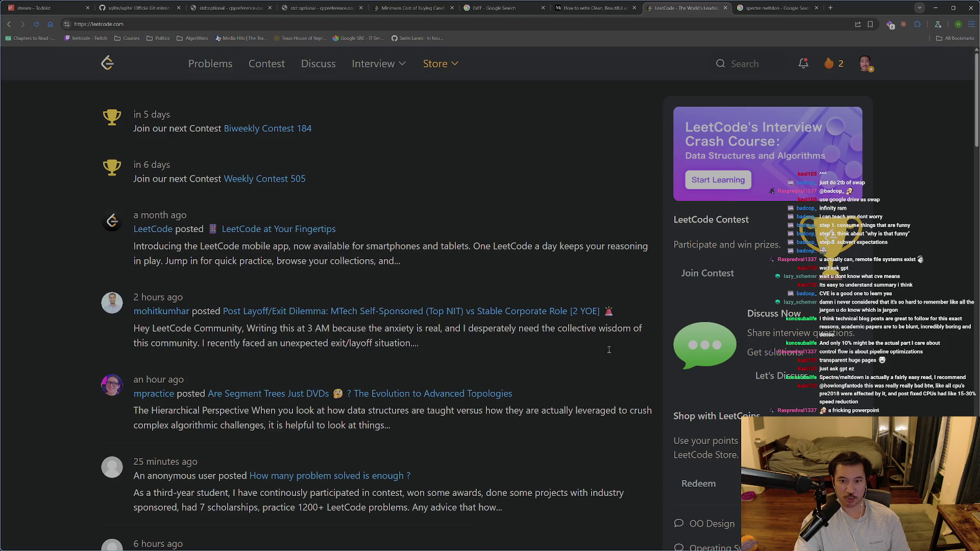
pyautogui.scroll(-4, 564, 366)
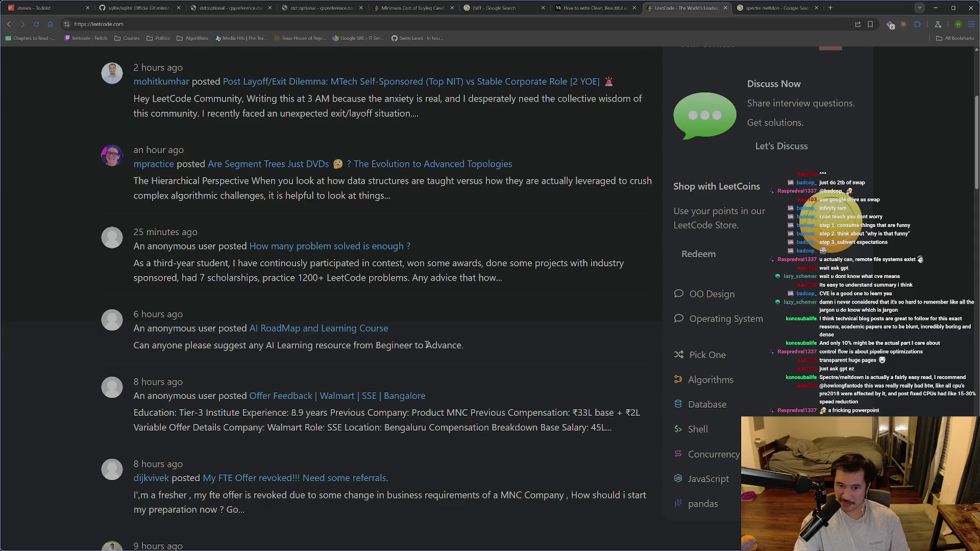
pyautogui.hotkey('alt', 'f')
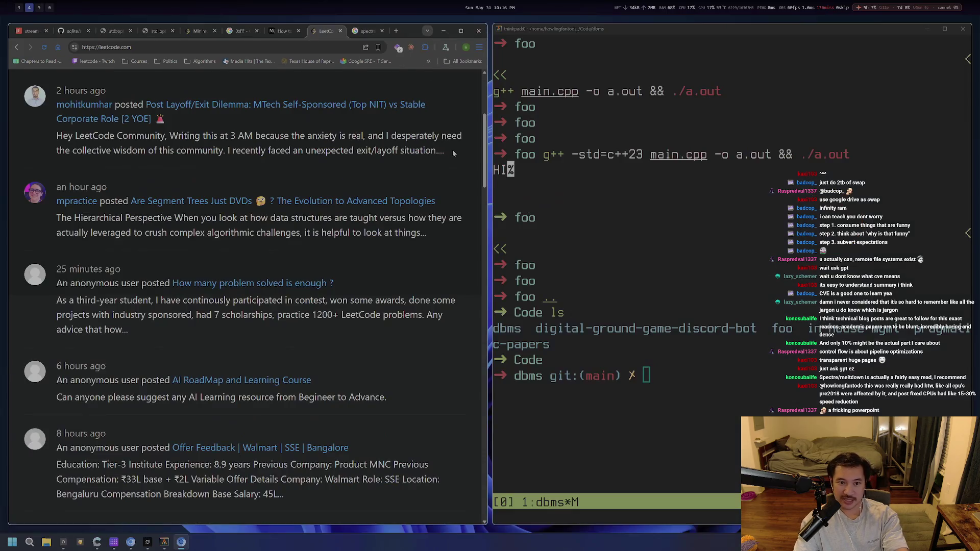
# Step: Launch Neovim from the terminal with vi and make the terminal fill the screen
pyautogui.press('Return')
pyautogui.press('Return')
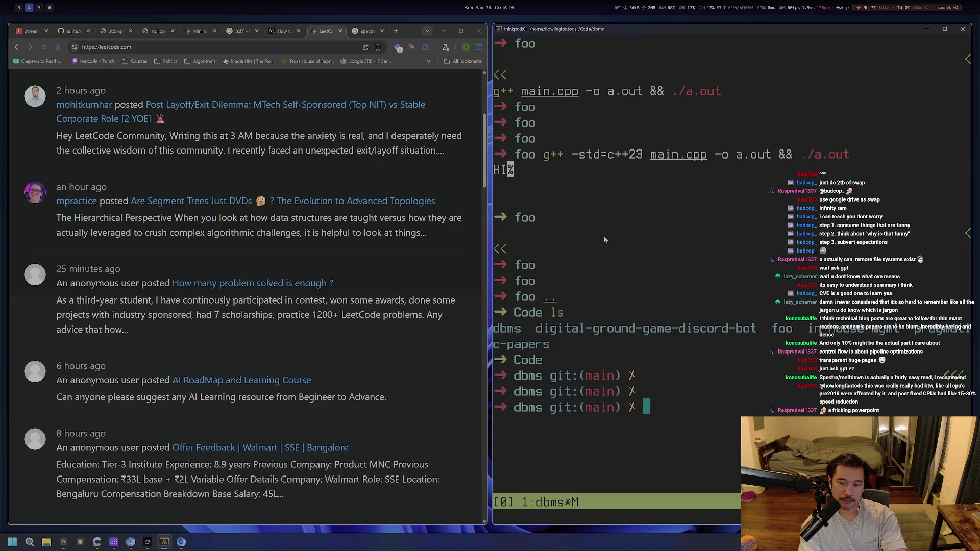
pyautogui.write('i')
pyautogui.press('Return')
pyautogui.press('Return')
pyautogui.write('vi')
pyautogui.press('Return')
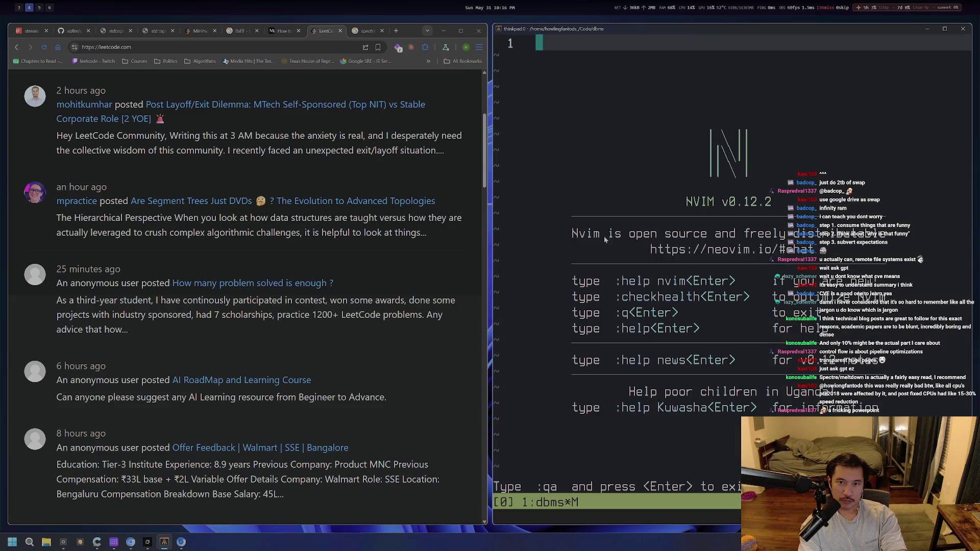
pyautogui.hotkey('alt', 'f')
pyautogui.press('o')
pyautogui.press('Return')
pyautogui.press('Return')
pyautogui.press('Return')
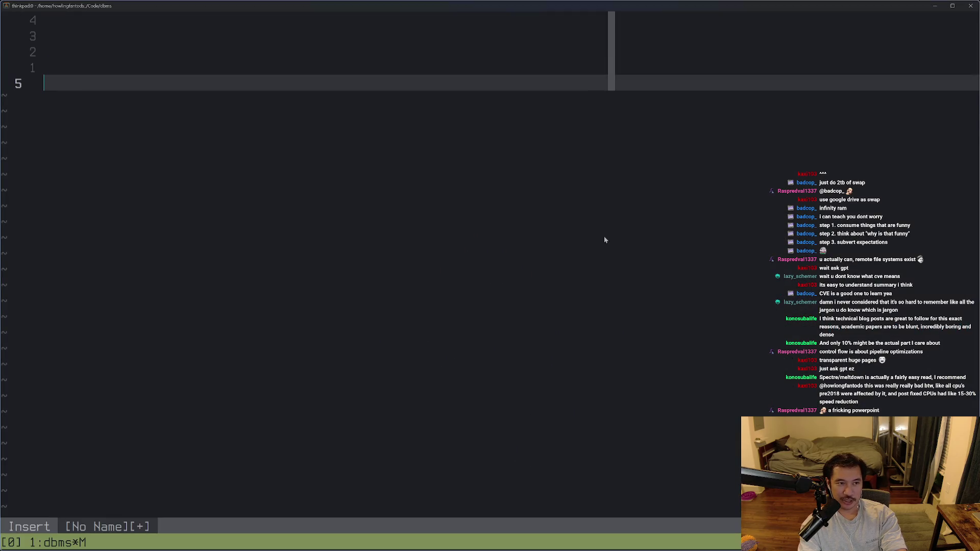
# Step: Type the lines 'foo ?? bar' and 'bar.id!' in the new buffer
pyautogui.write('foo ??')
pyautogui.hotkey('ctrl', '\\')
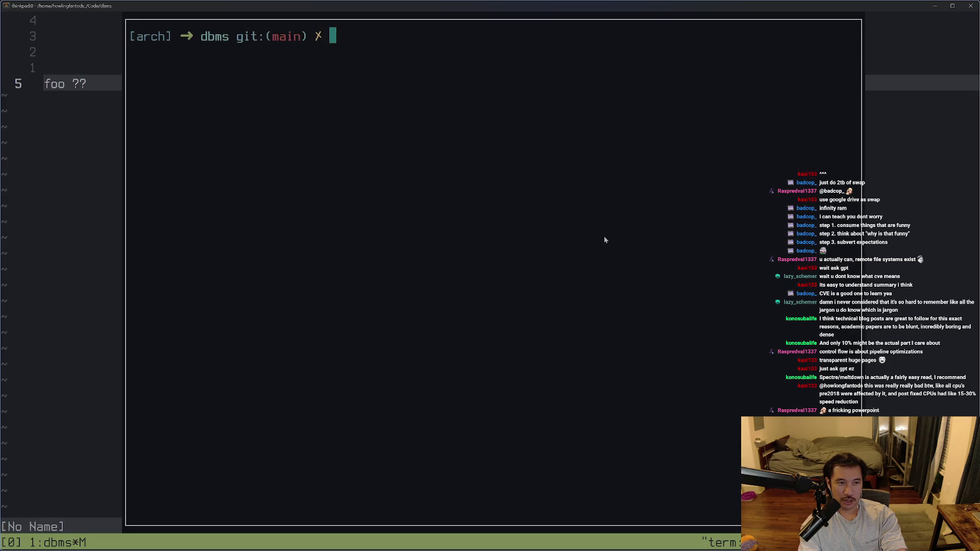
pyautogui.hotkey('ctrl', '\\')
pyautogui.write(' bar')
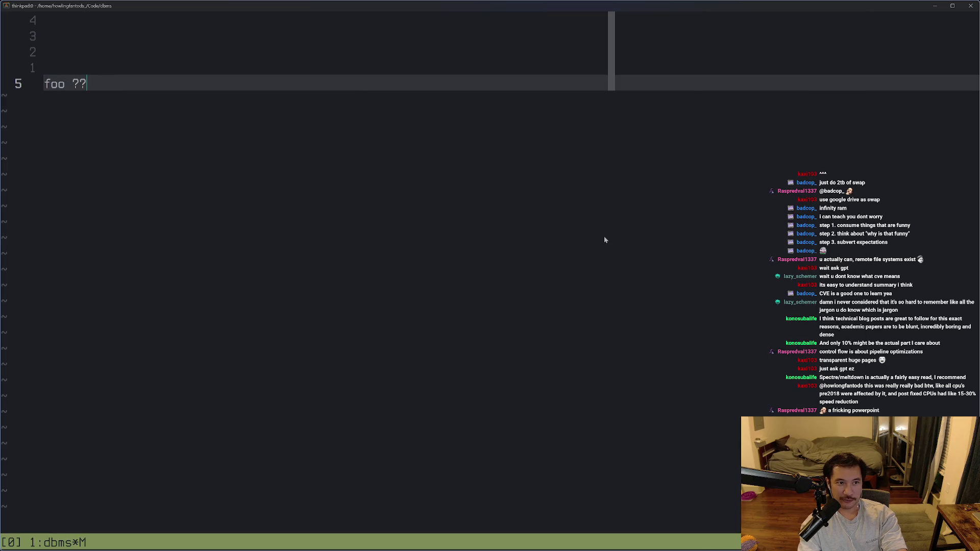
pyautogui.press('Escape')
pyautogui.write('obar.id')
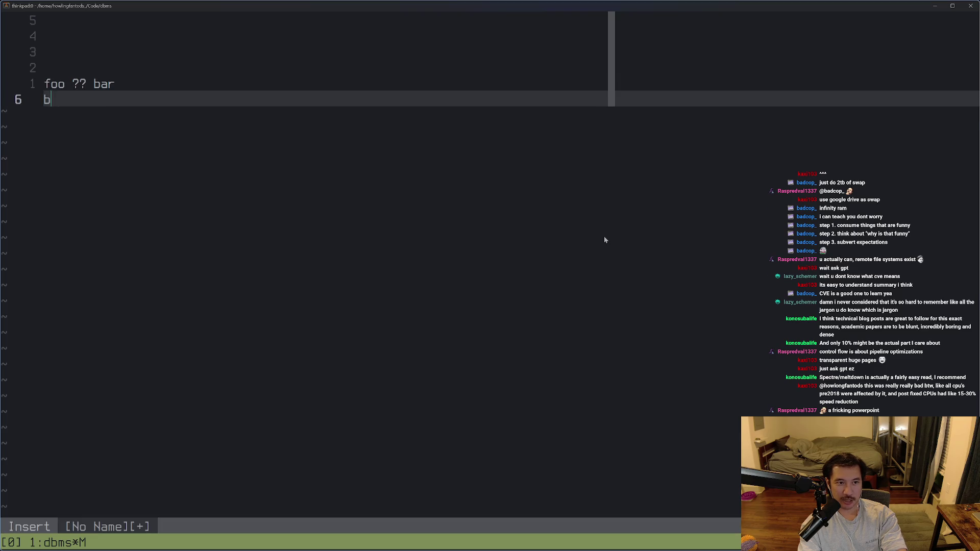
pyautogui.press('Escape')
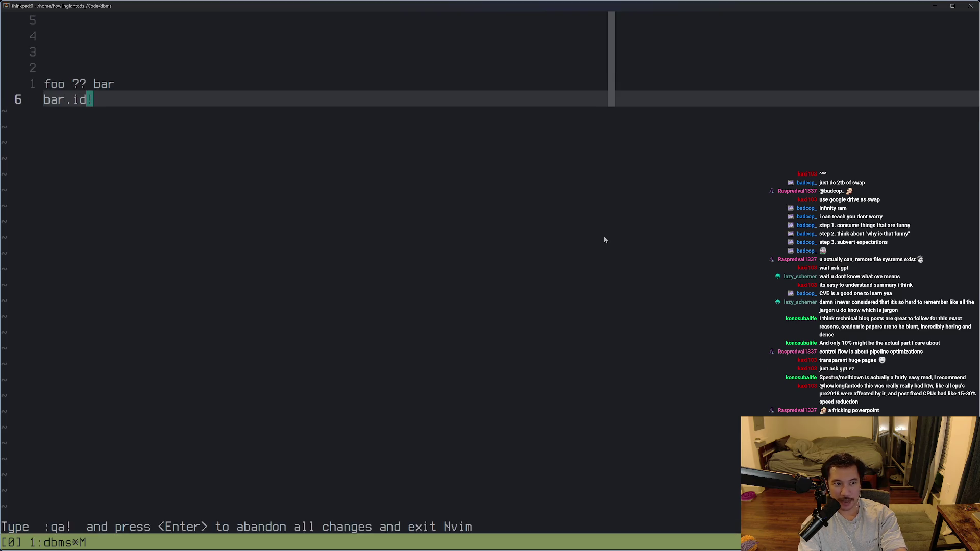
# Step: Add a third line reading '!!bar' below bar.id!
pyautogui.press('o')
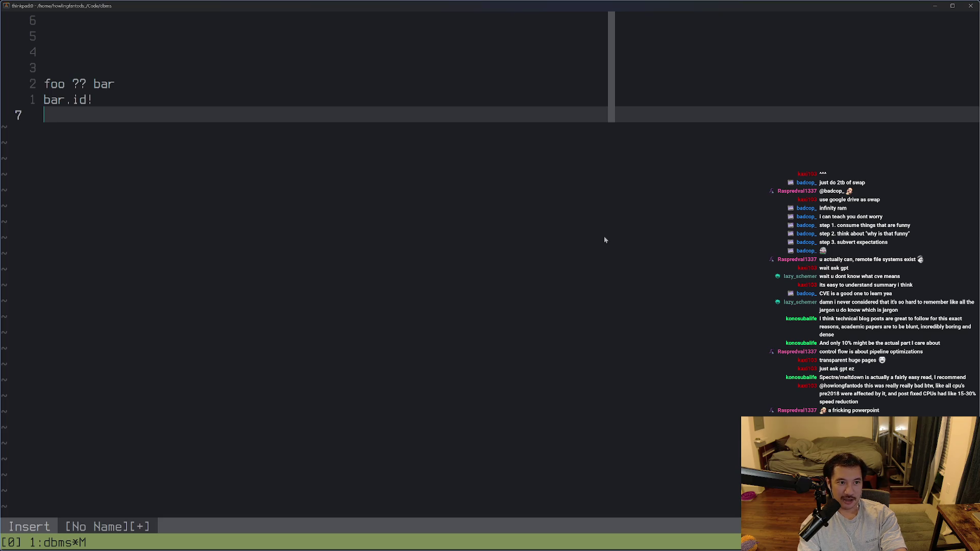
pyautogui.write('bar')
pyautogui.press('BackSpace')
pyautogui.press('BackSpace')
pyautogui.press('BackSpace')
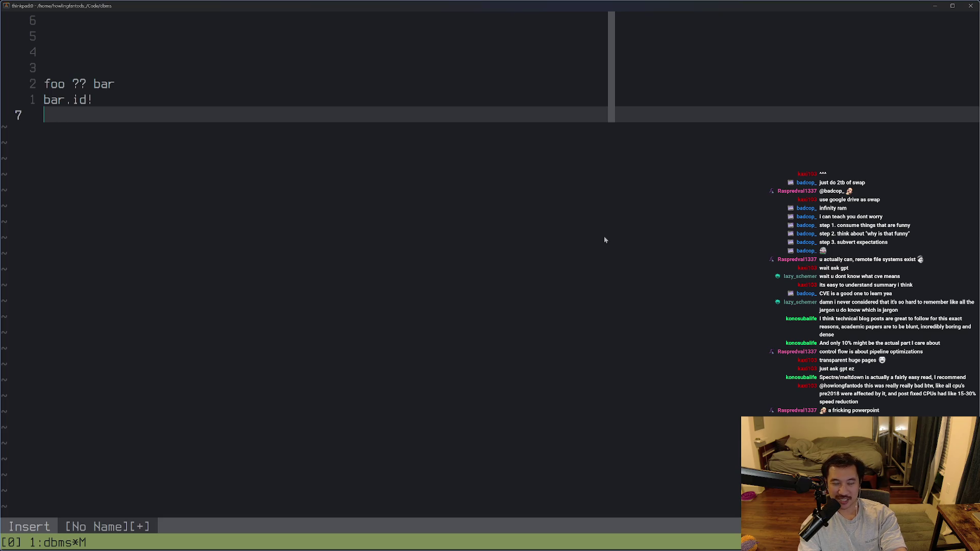
pyautogui.write('bard!')
pyautogui.press('BackSpace')
pyautogui.press('BackSpace')
pyautogui.press('Escape')
pyautogui.write('I!!')
pyautogui.hotkey('ctrl', 'c')
# Step: Insert blank lines above and below the bar.id! line
pyautogui.press('k')
pyautogui.press('o')
pyautogui.press('Escape')
pyautogui.press('k')
pyautogui.press('O')
pyautogui.hotkey('ctrl', 'c')
pyautogui.press('k')
# Step: Try line selections, cancel them, and return the cursor to the foo ?? bar line
pyautogui.press('V')
pyautogui.press('j')
pyautogui.press('j')
pyautogui.press('j')
pyautogui.press('j')
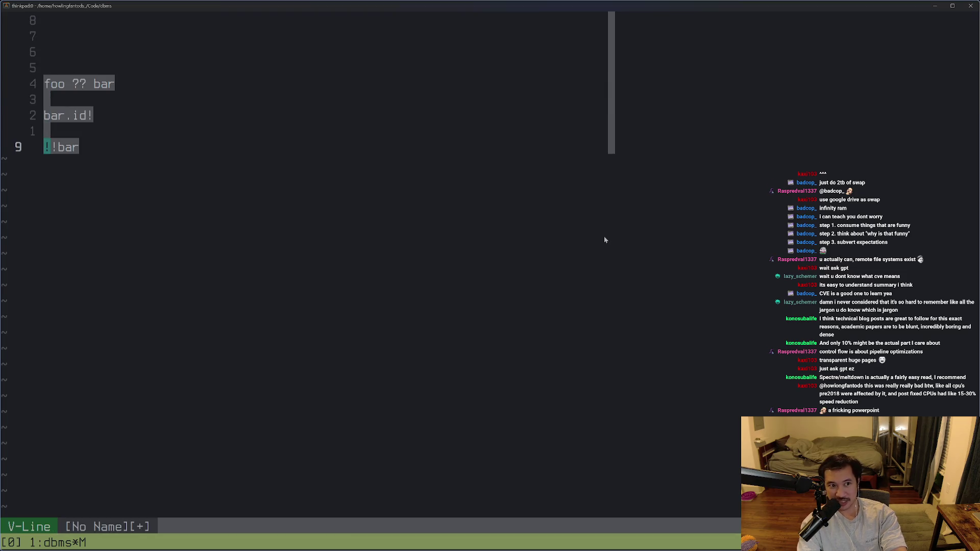
pyautogui.press('Escape')
pyautogui.hotkey('ctrl', 'c')
pyautogui.press('k')
pyautogui.press('k')
pyautogui.press('k')
pyautogui.press('j')
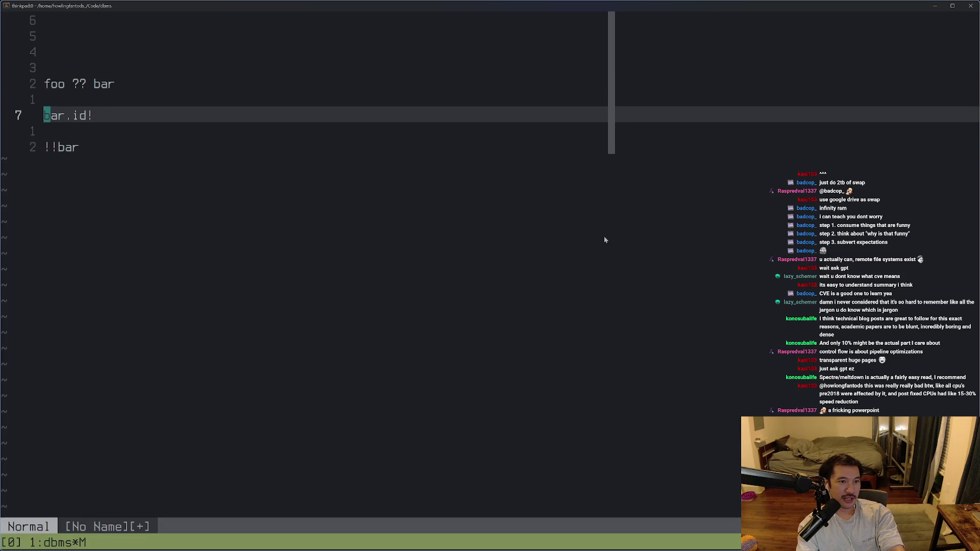
pyautogui.hotkey('ctrl', 'c')
pyautogui.press('k')
pyautogui.press('k')
pyautogui.press('k')
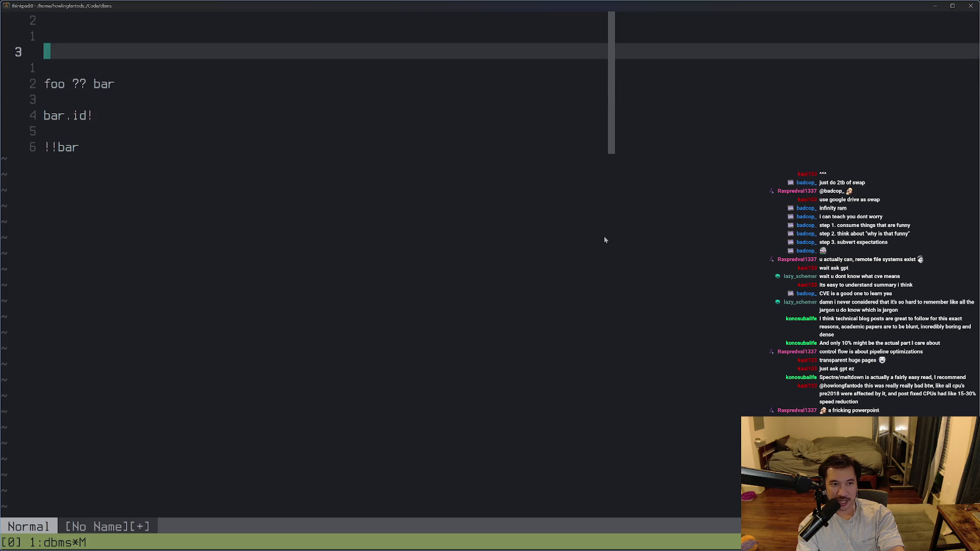
pyautogui.press('j')
pyautogui.press('j')
# Step: Complete the first line as 'foo ?? bar (f ? : (c ? :foo));'
pyautogui.write('A (')
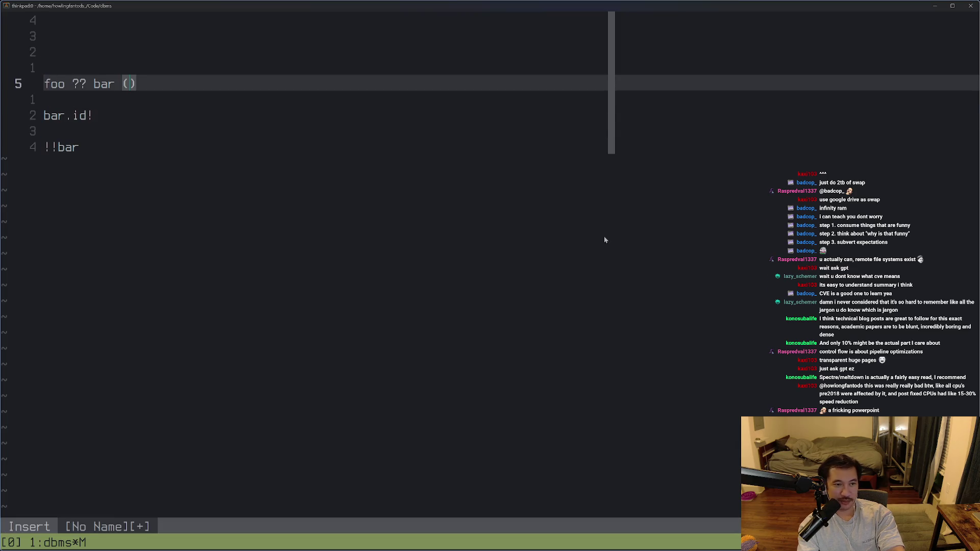
pyautogui.write('f ? : (c ? :')
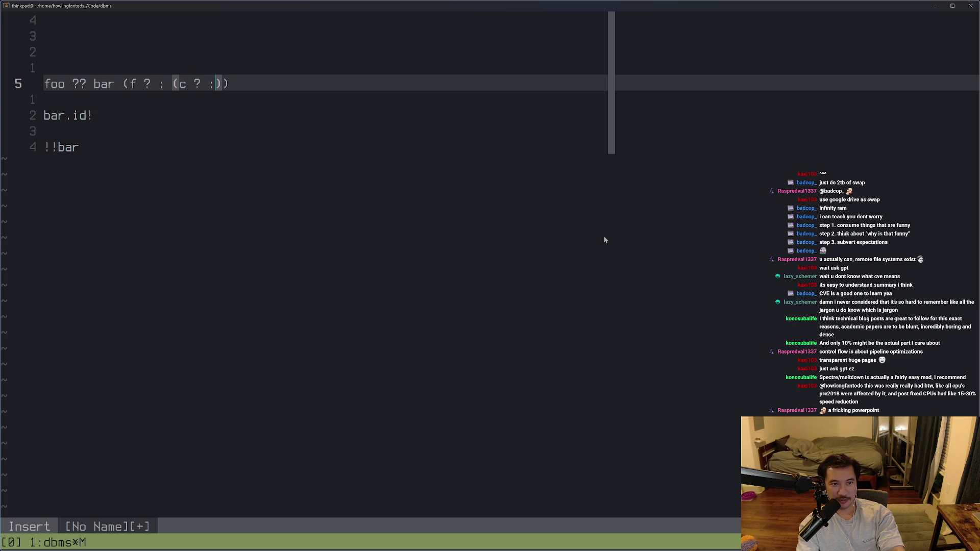
pyautogui.write('foo')
pyautogui.press('Escape')
pyautogui.write('A;')
pyautogui.hotkey('ctrl', 'c')
# Step: Quit Neovim without saving using :q!
pyautogui.press('{')
pyautogui.press('V')
pyautogui.press('j')
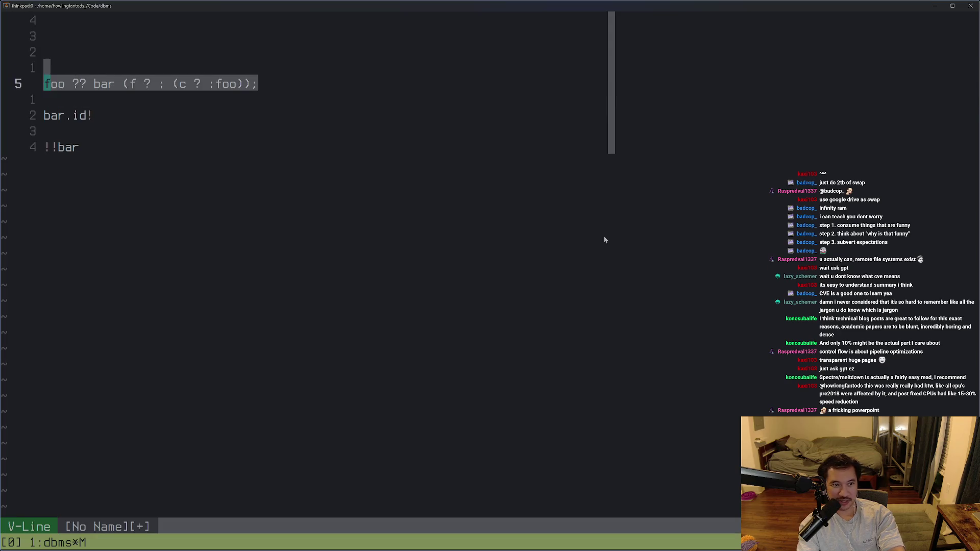
pyautogui.hotkey('ctrl', 'c')
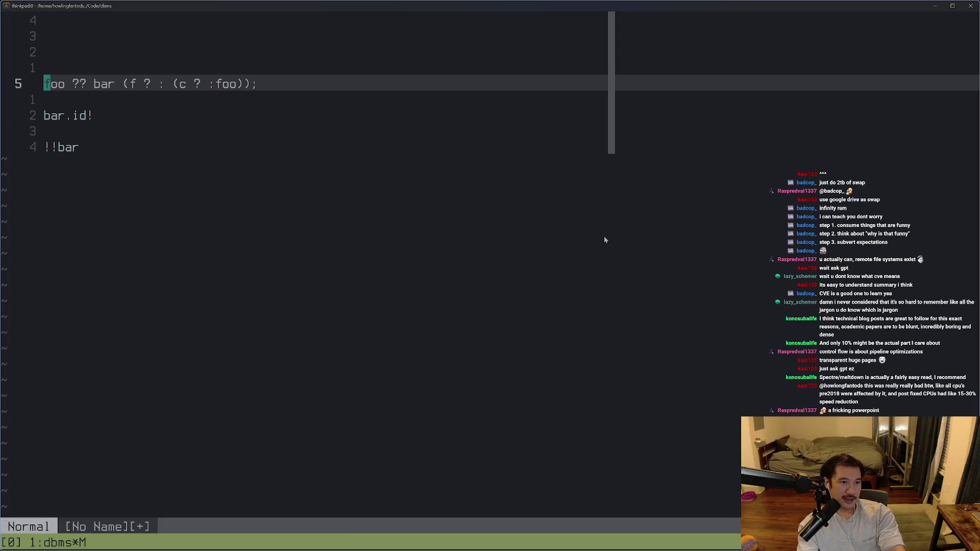
pyautogui.hotkey('ctrl', 'c')
pyautogui.press('k')
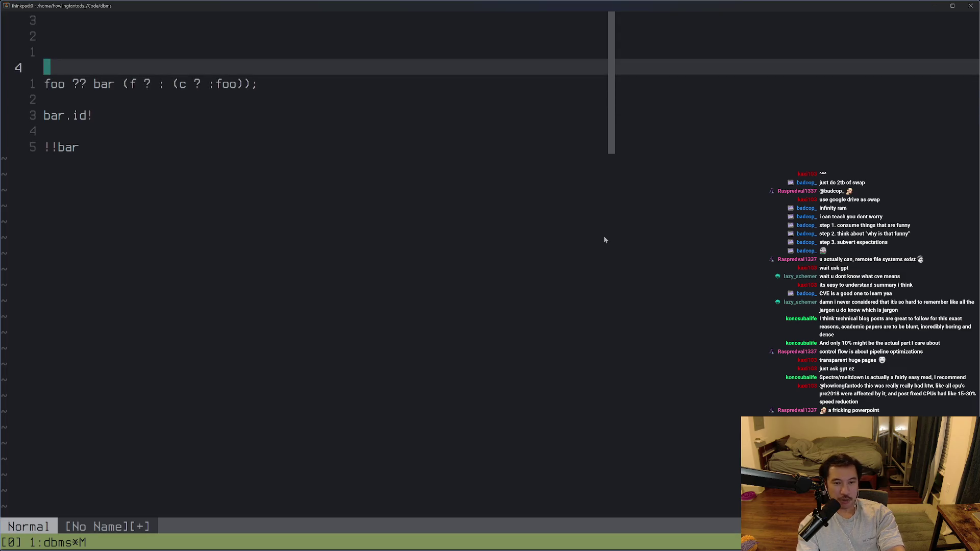
pyautogui.hotkey('ctrl', 'c')
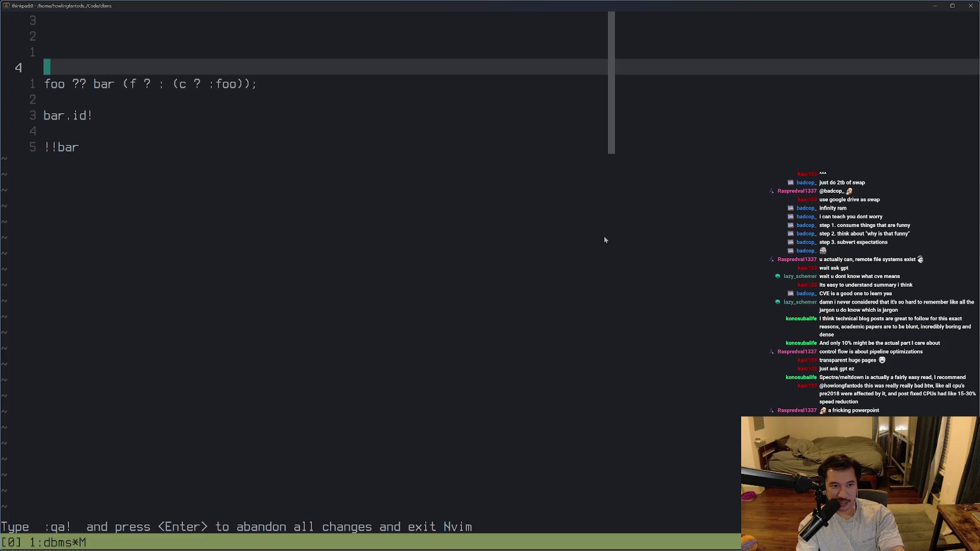
pyautogui.hotkey('ctrl', 'c')
pyautogui.hotkey('ctrl', 'c')
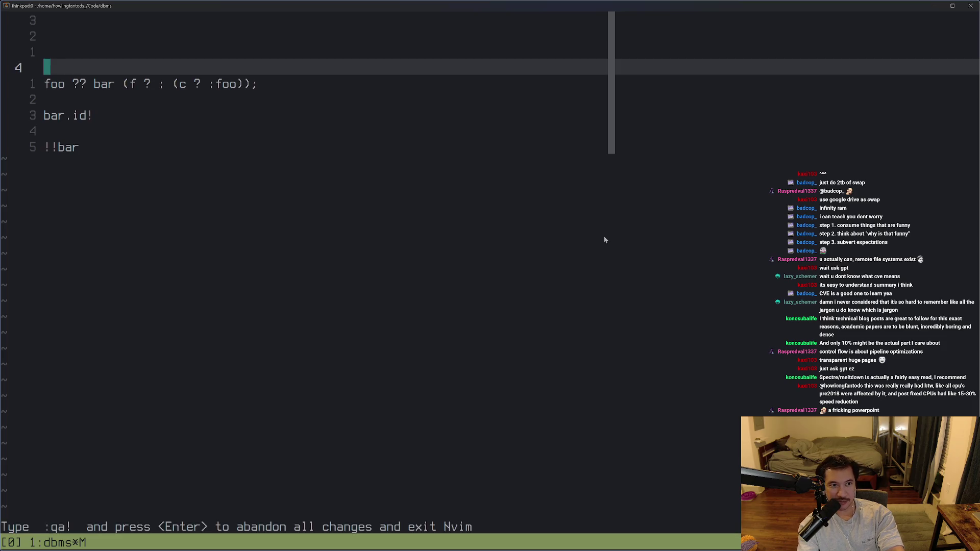
pyautogui.write(':q!')
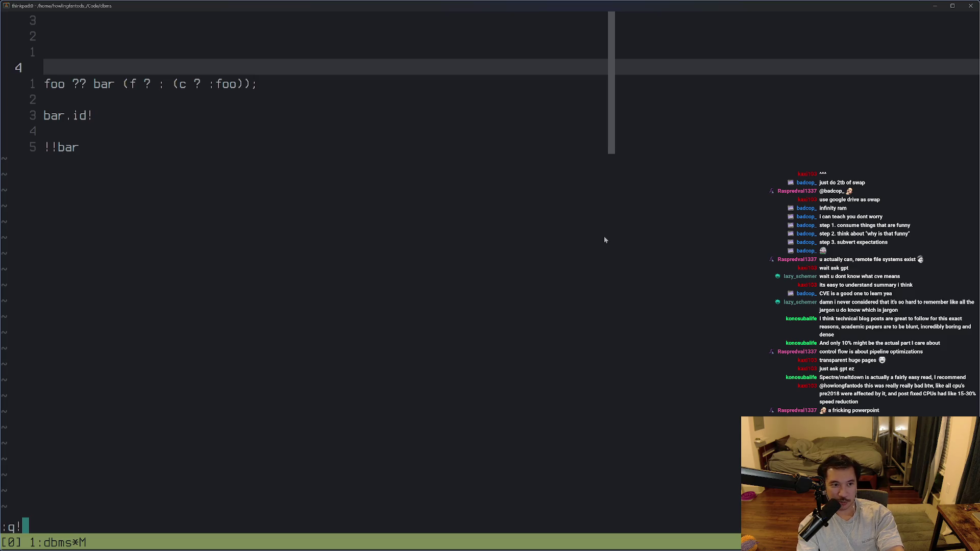
pyautogui.press('Return')
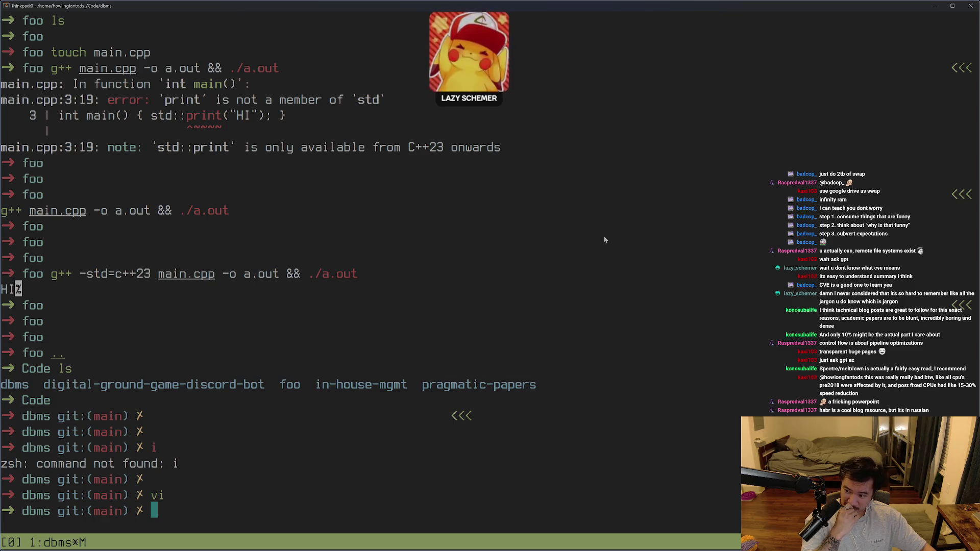
pyautogui.hotkey('alt', 'Tab')
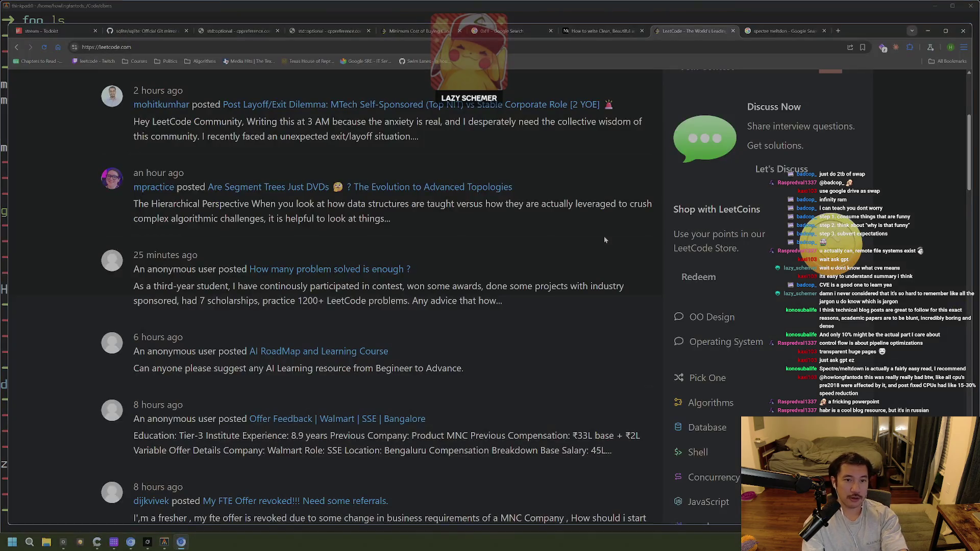
# Step: Search Google for 'habr' in a new tab and open the Habr site result
pyautogui.hotkey('ctrl', 't')
pyautogui.write('habr')
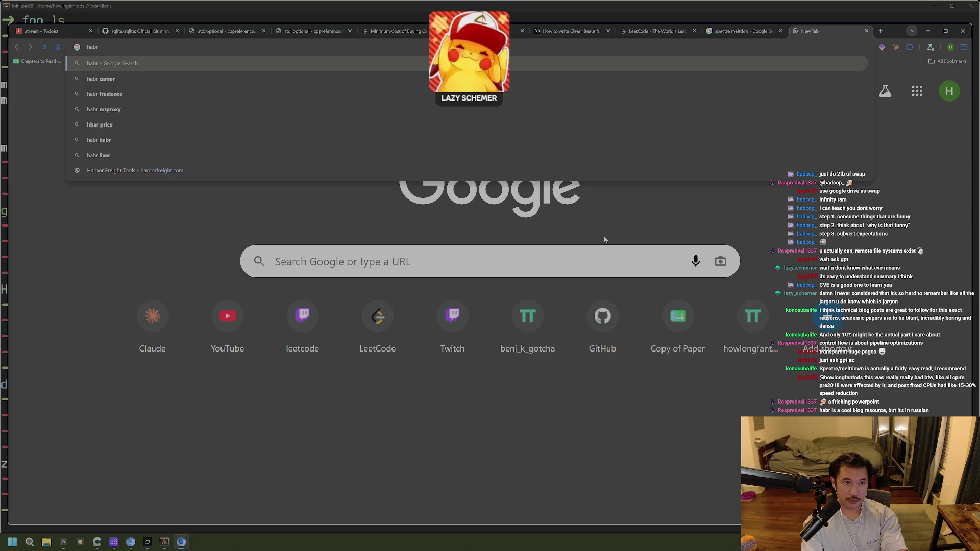
pyautogui.press('Down')
pyautogui.press('Down')
pyautogui.press('Up')
pyautogui.press('Up')
pyautogui.press('Up')
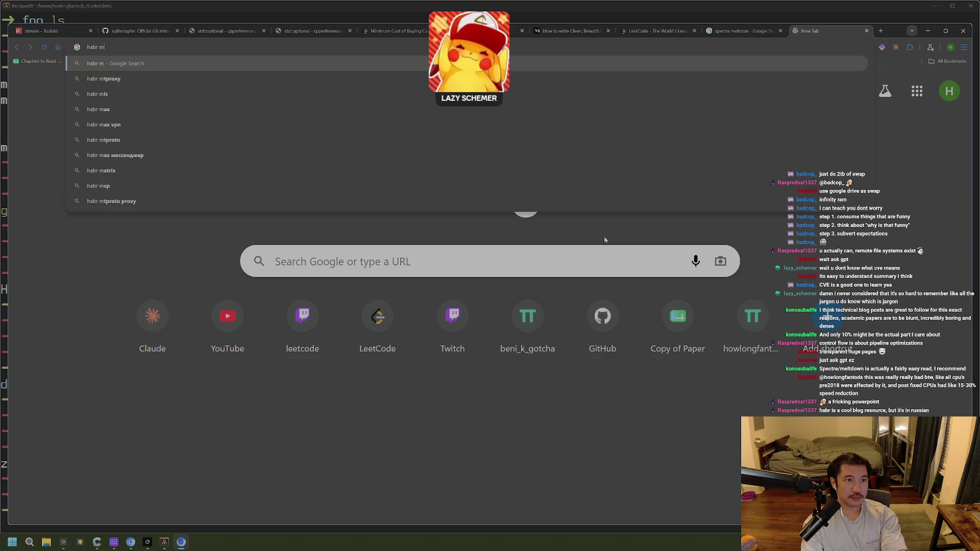
pyautogui.press('Down')
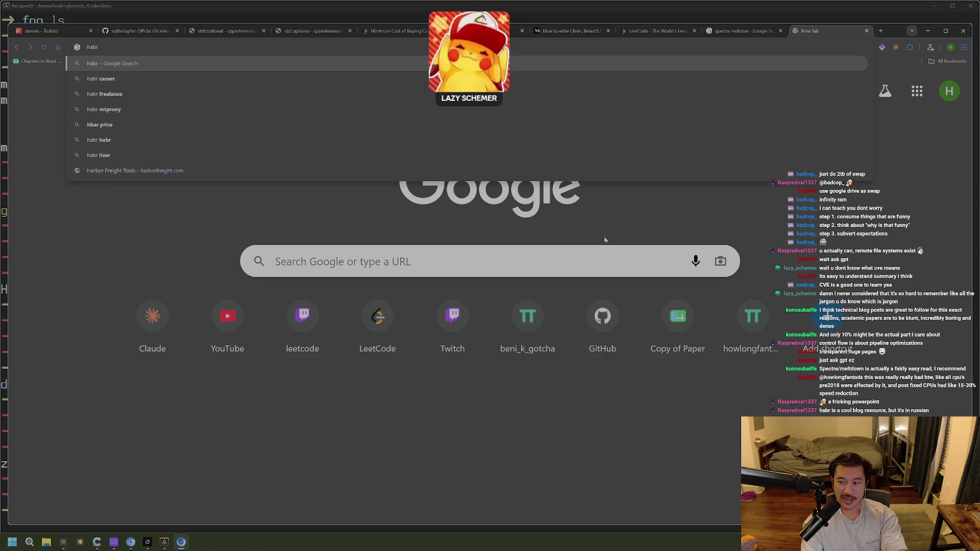
pyautogui.press('Return')
pyautogui.press('f')
pyautogui.press('Escape')
pyautogui.click(143, 219)
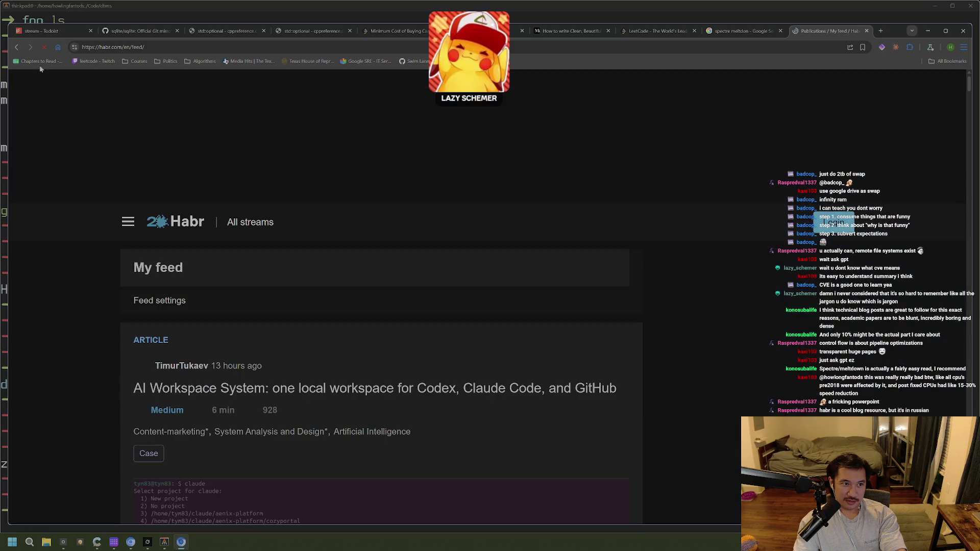
# Step: Go back to the habr results and skim them, selecting the first Хабр title
pyautogui.click(18, 47)
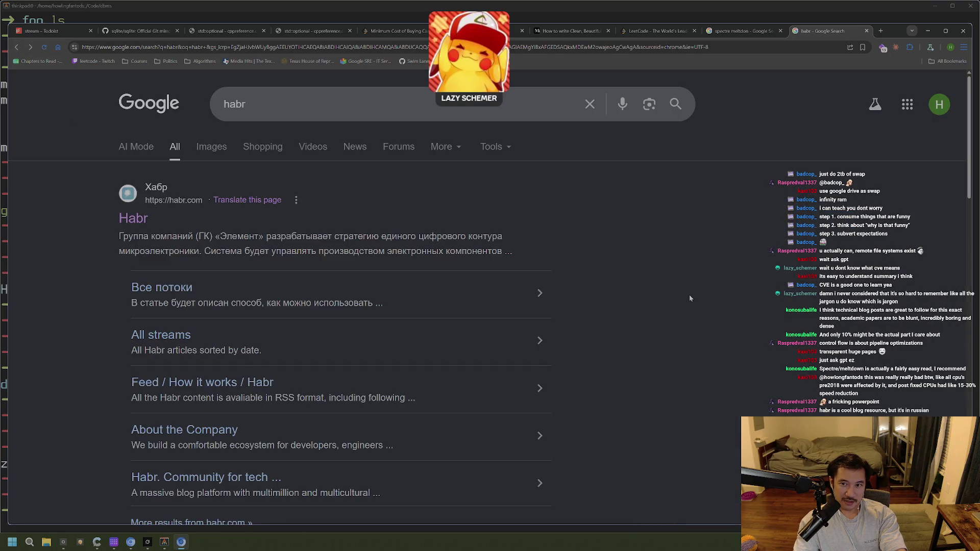
pyautogui.scroll(-2, 690, 298)
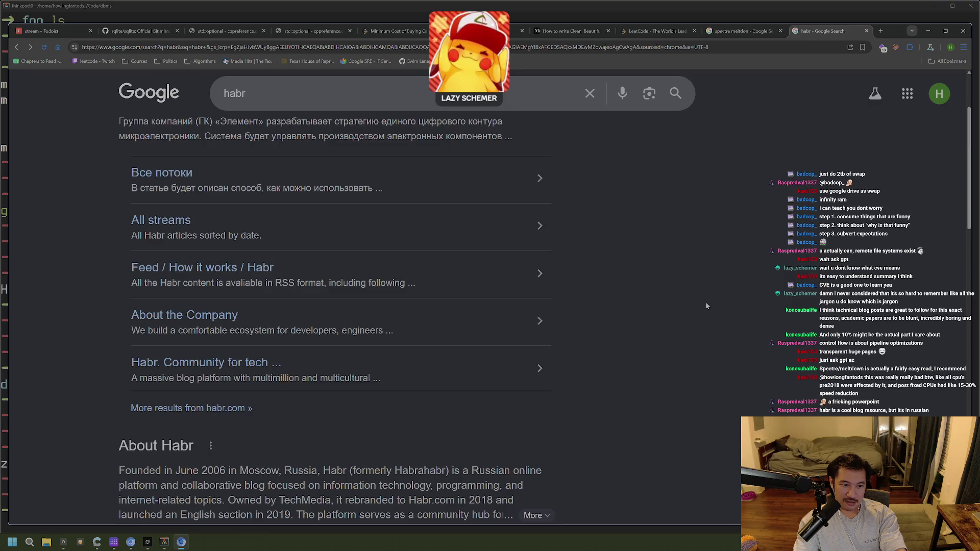
pyautogui.scroll(-4, 707, 306)
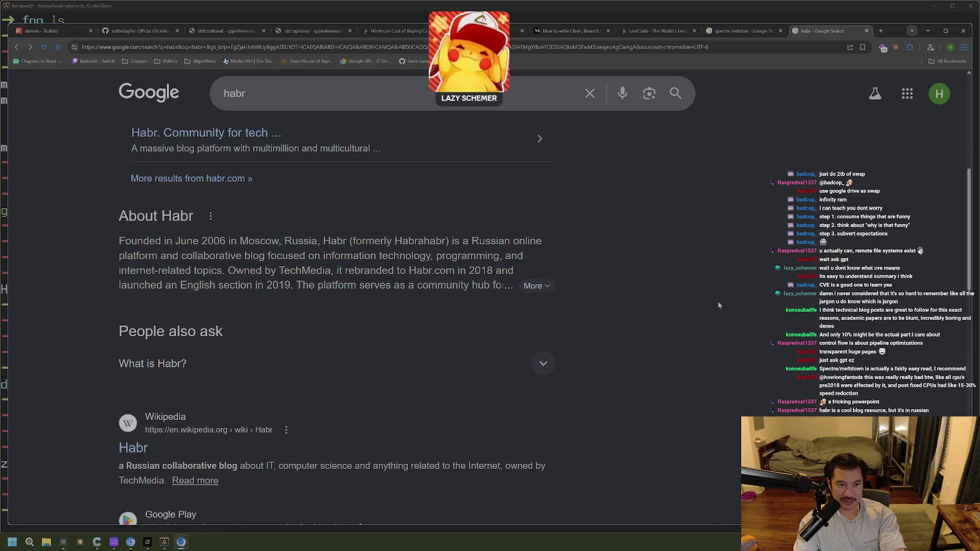
pyautogui.scroll(6, 718, 306)
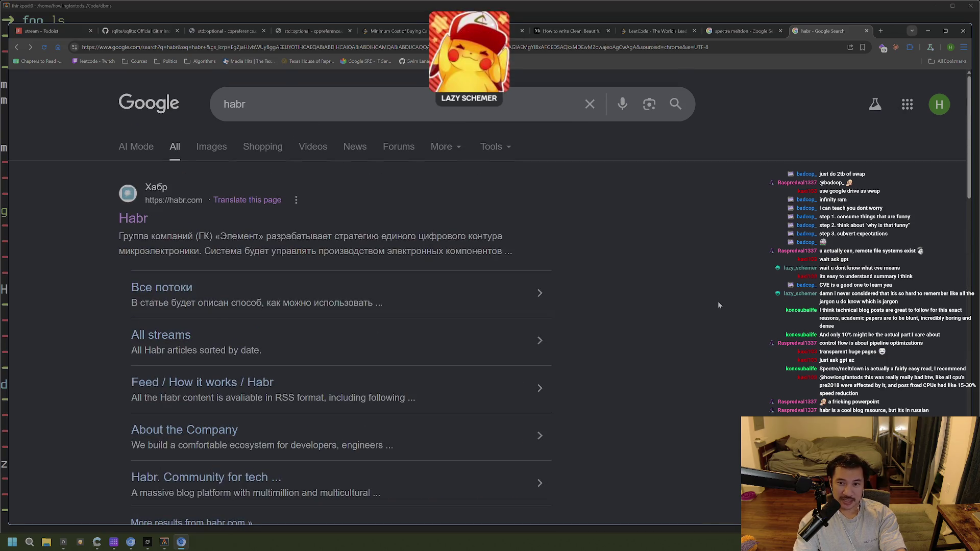
pyautogui.click(501, 109)
pyautogui.tripleClick(712, 197)
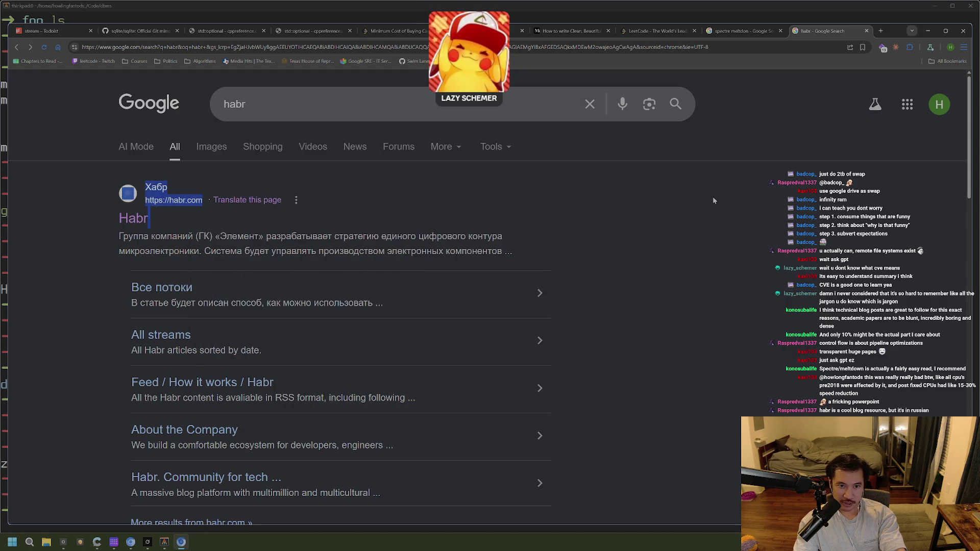
pyautogui.click(705, 191)
# Step: Close the 0xFF search tab and open the Habr site from the habr results
pyautogui.click(572, 31)
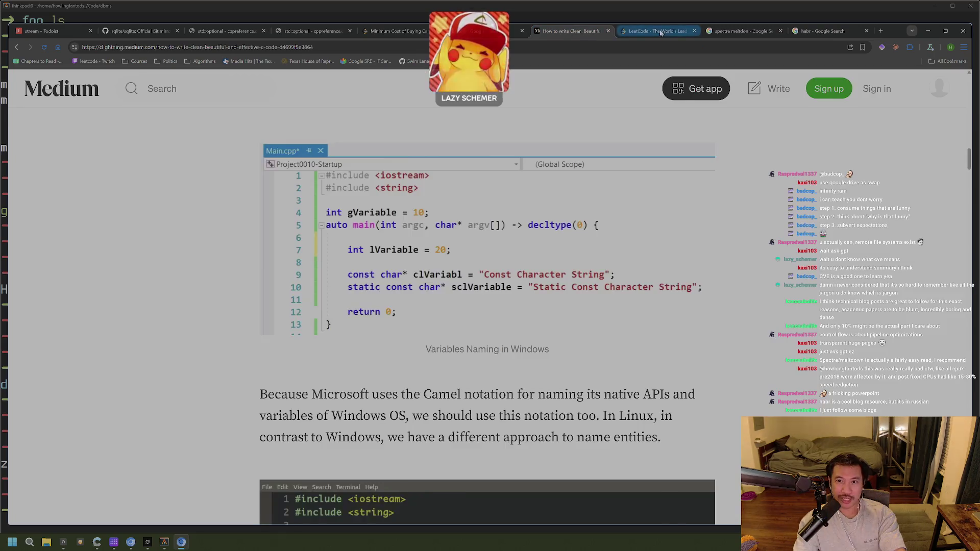
pyautogui.click(513, 33)
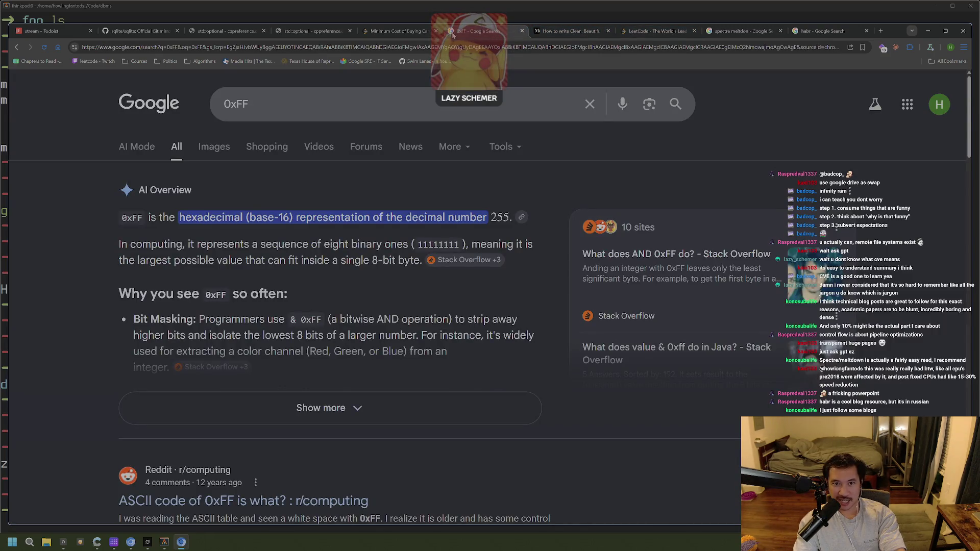
pyautogui.middleClick(483, 36)
pyautogui.click(743, 31)
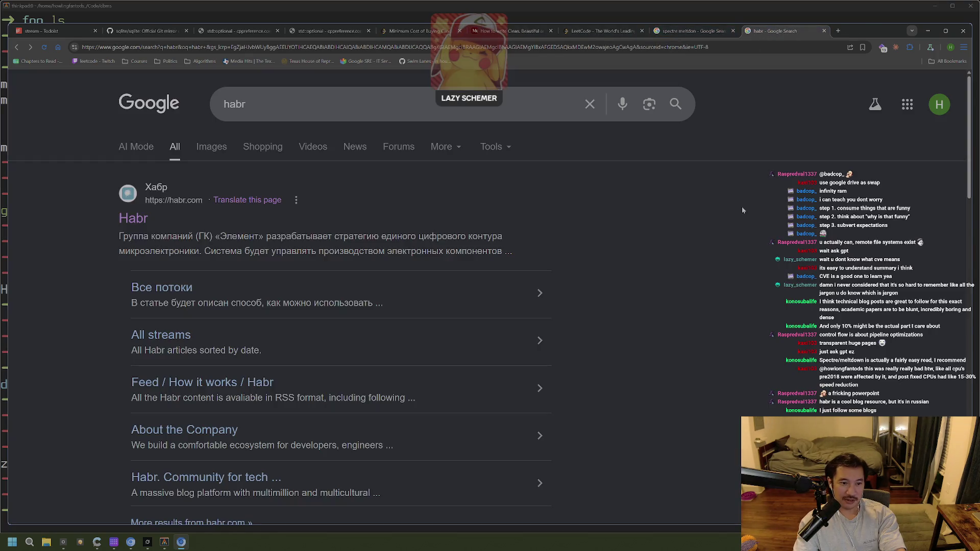
pyautogui.click(140, 221)
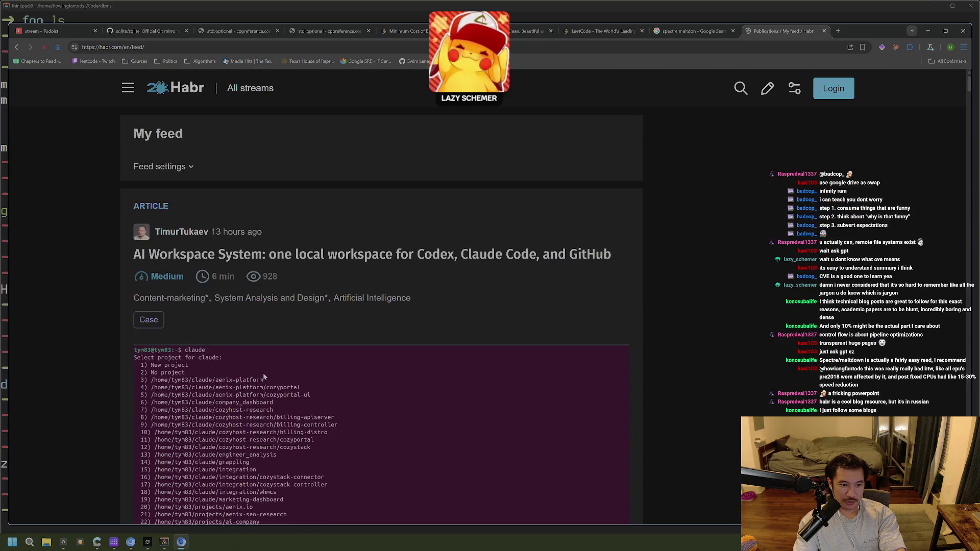
# Step: Scroll the Habr My feed page, bookmark it with the address-bar star, and close the tab
pyautogui.scroll(-2, 262, 373)
pyautogui.scroll(1, 278, 302)
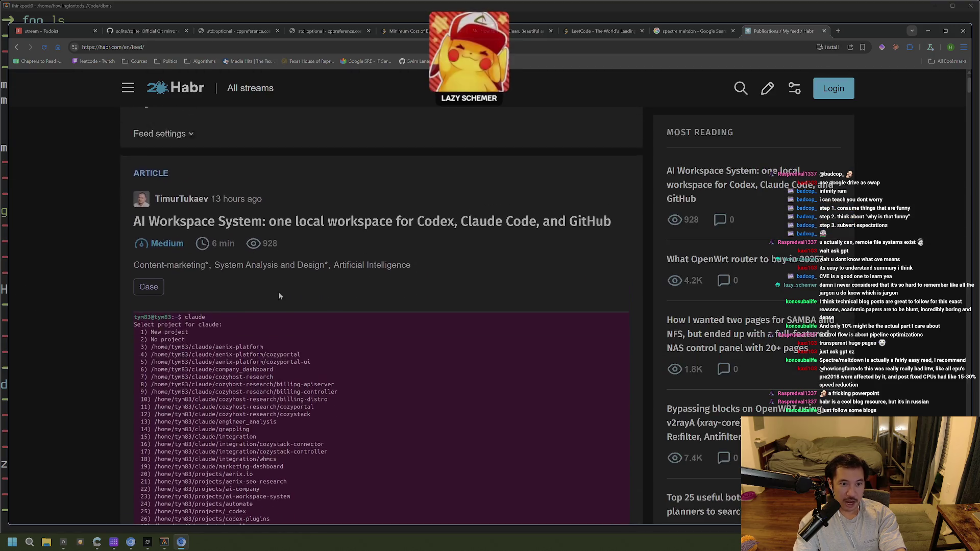
pyautogui.scroll(1, 278, 305)
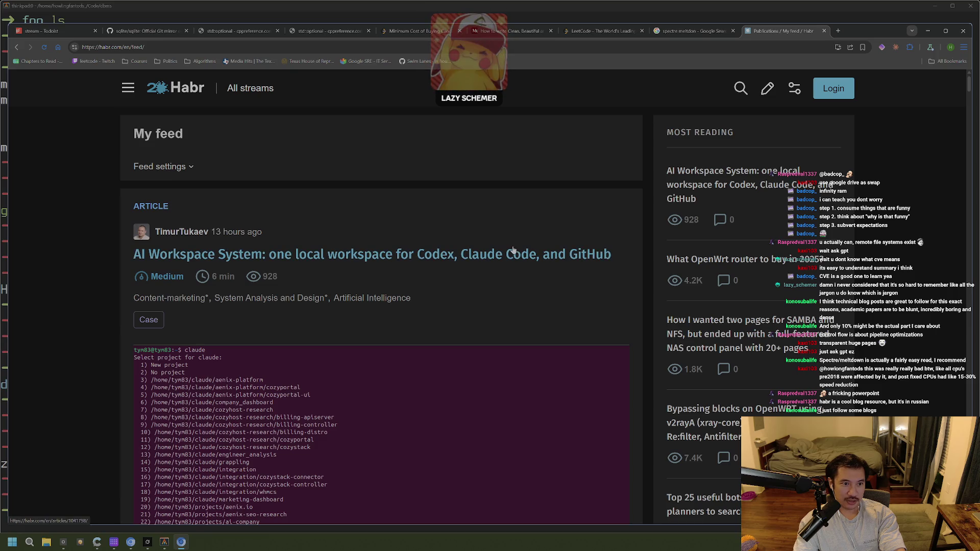
pyautogui.scroll(-15, 513, 251)
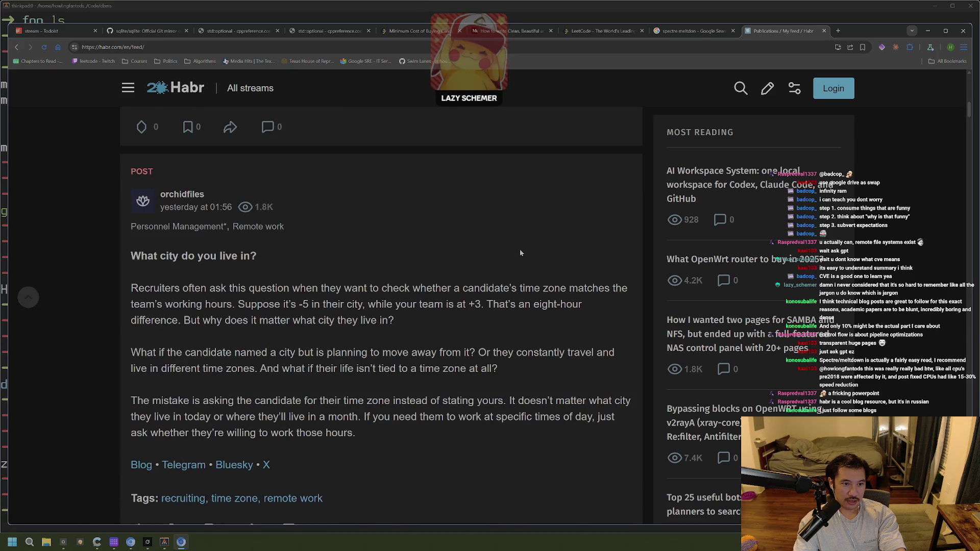
pyautogui.scroll(15, 519, 249)
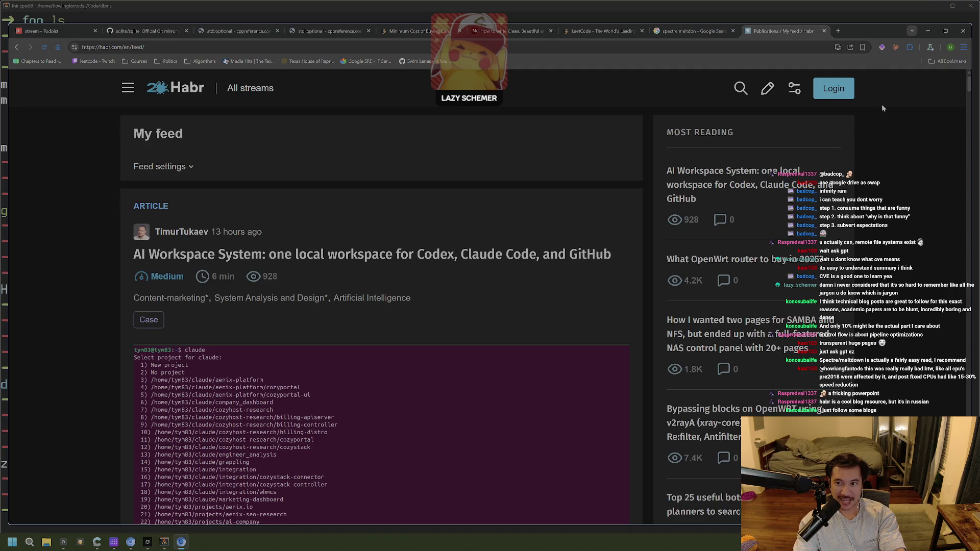
pyautogui.click(863, 47)
pyautogui.middleClick(787, 30)
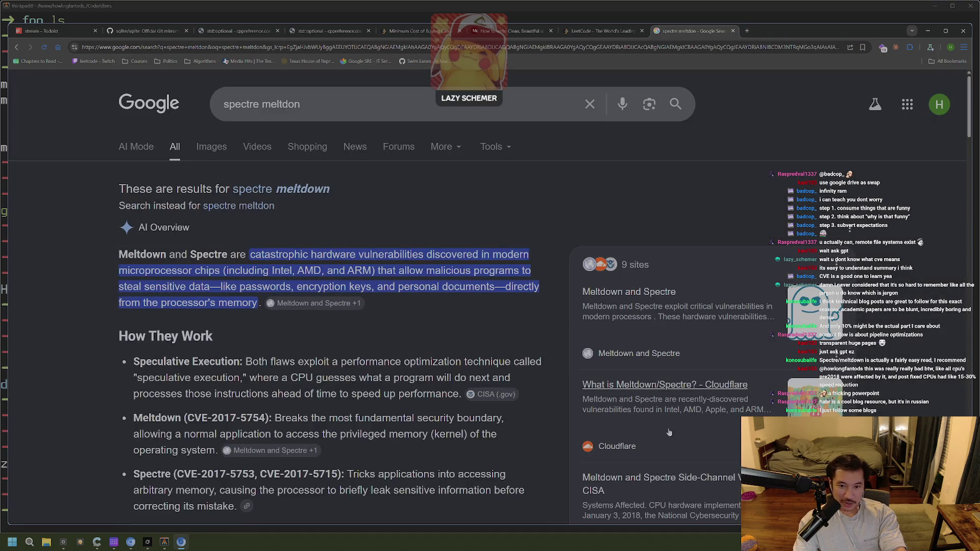
# Step: Skim the 'spectre meltdown' Google results, then close that tab to return to LeetCode
pyautogui.scroll(-5, 554, 317)
pyautogui.scroll(1, 554, 318)
pyautogui.scroll(-10, 554, 318)
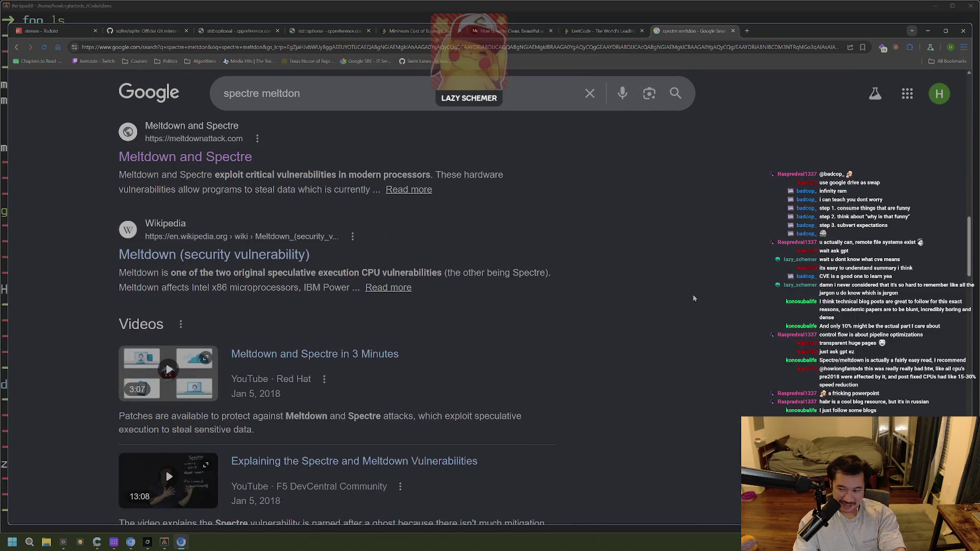
pyautogui.scroll(-1, 728, 330)
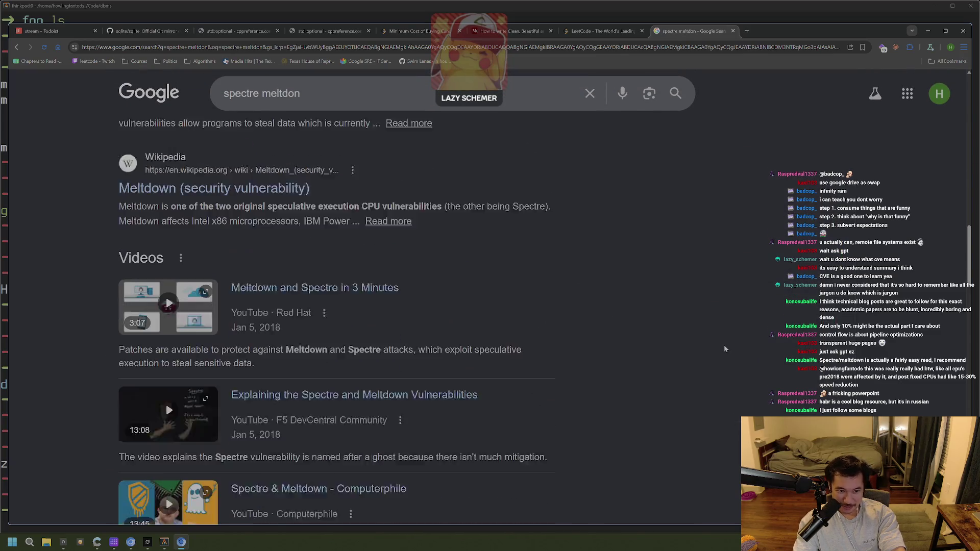
pyautogui.scroll(8, 724, 343)
pyautogui.scroll(-4, 712, 342)
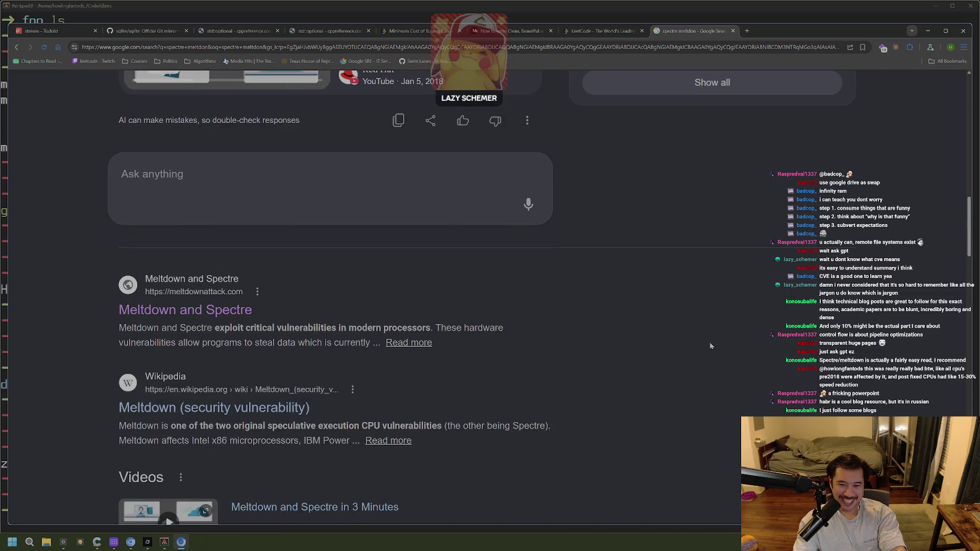
pyautogui.scroll(-2, 711, 346)
pyautogui.scroll(8, 708, 347)
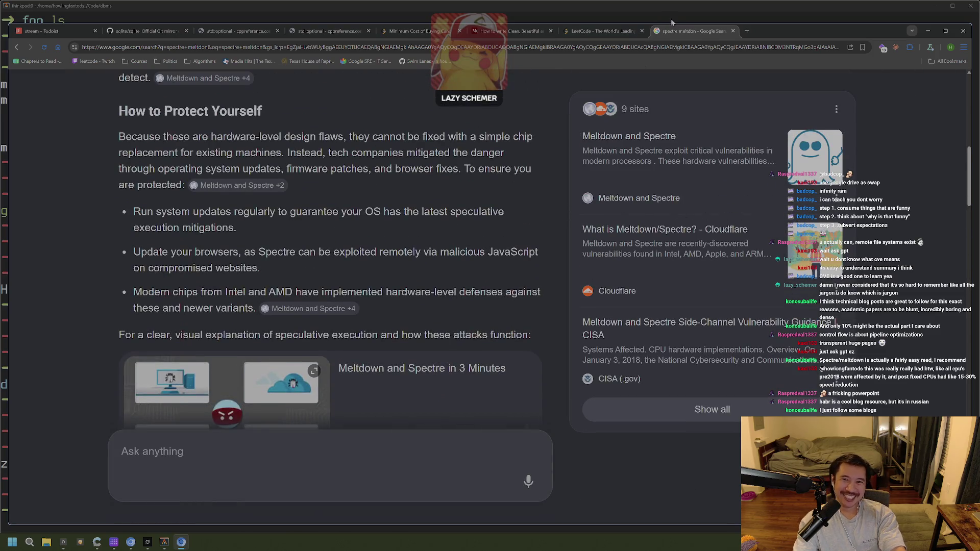
pyautogui.middleClick(675, 32)
pyautogui.click(535, 46)
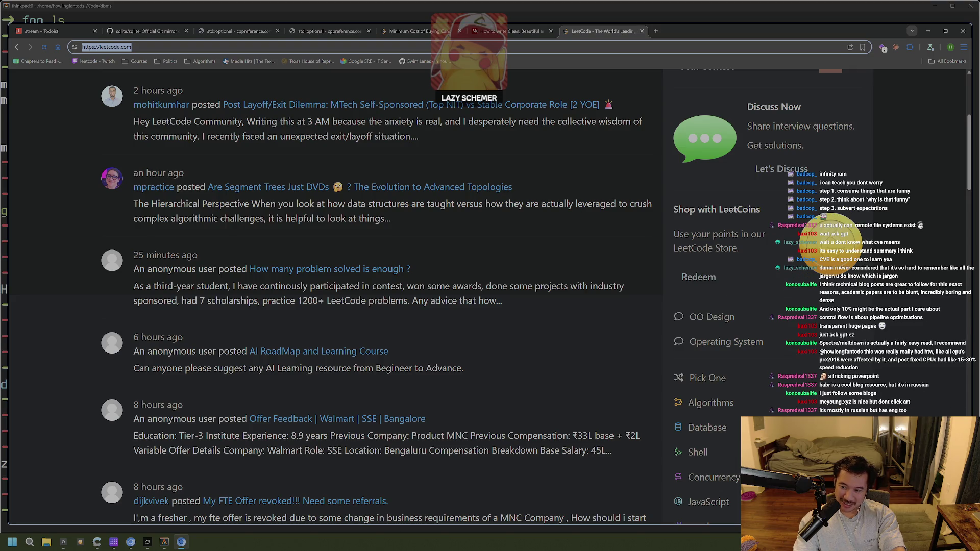
# Step: Open mcyoung.xyz in a new tab, close it, then reopen it with Ctrl+Shift+T
pyautogui.write('mcyoung.xyz')
pyautogui.hotkey('alt', 'Return')
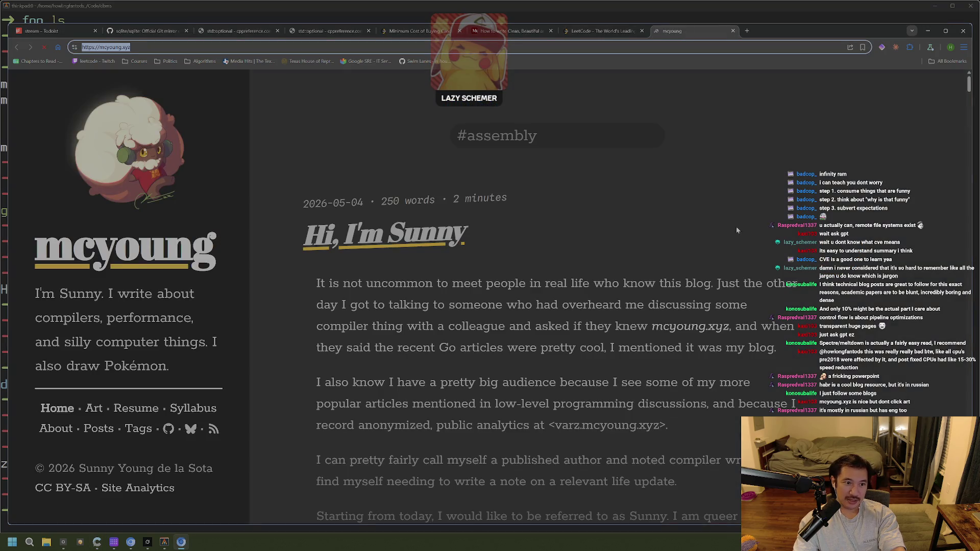
pyautogui.click(610, 288)
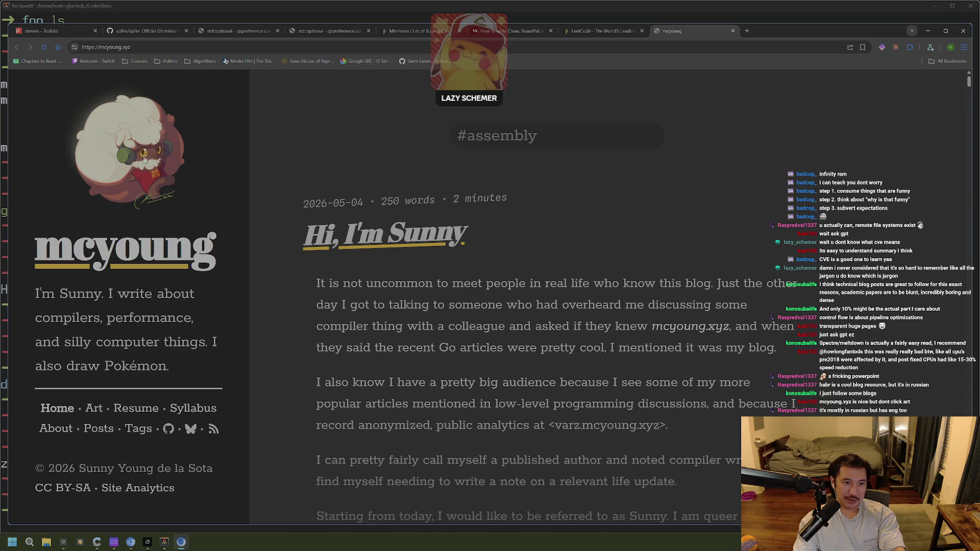
pyautogui.click(603, 32)
pyautogui.click(734, 32)
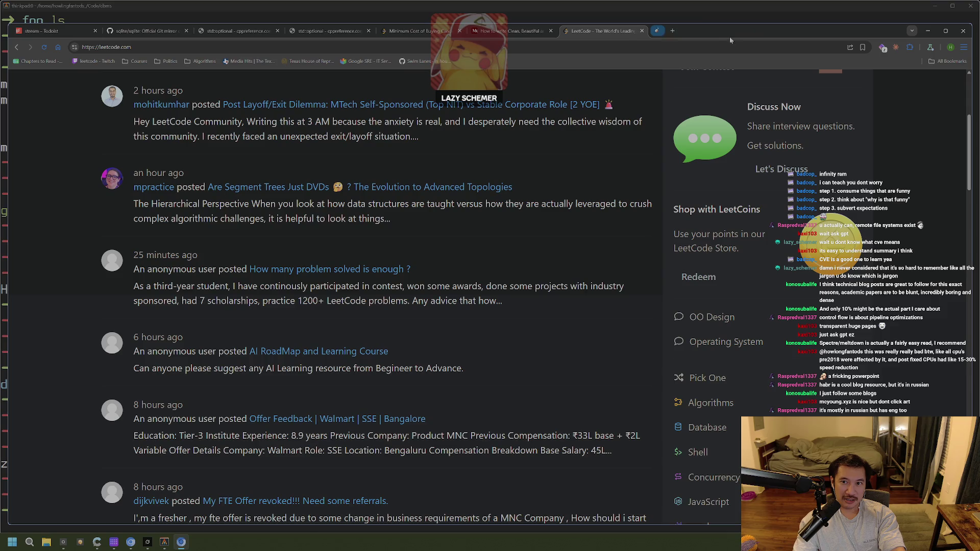
pyautogui.hotkey('ctrl', 'shift', 't')
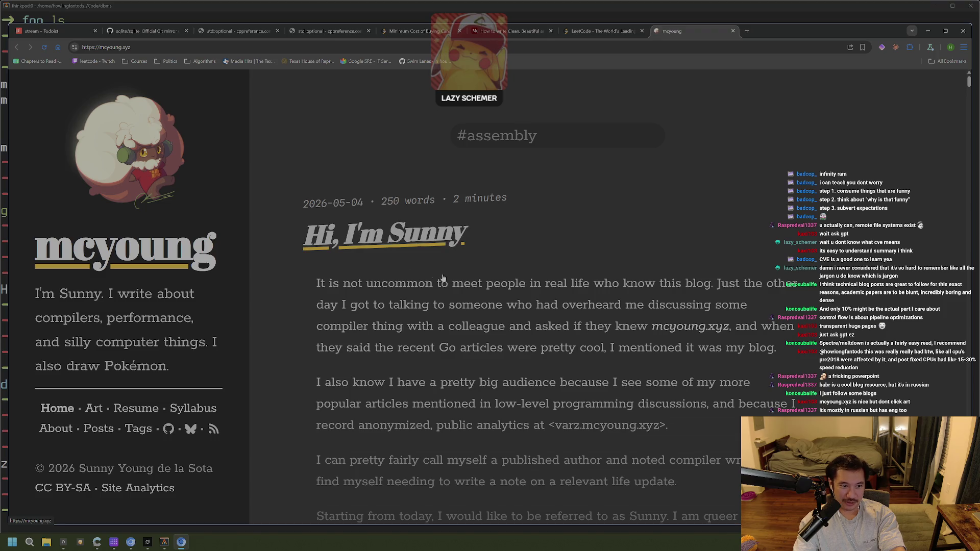
# Step: Scroll the mcyoung.xyz posts, bookmark the home page, and close its tab
pyautogui.scroll(-2, 307, 333)
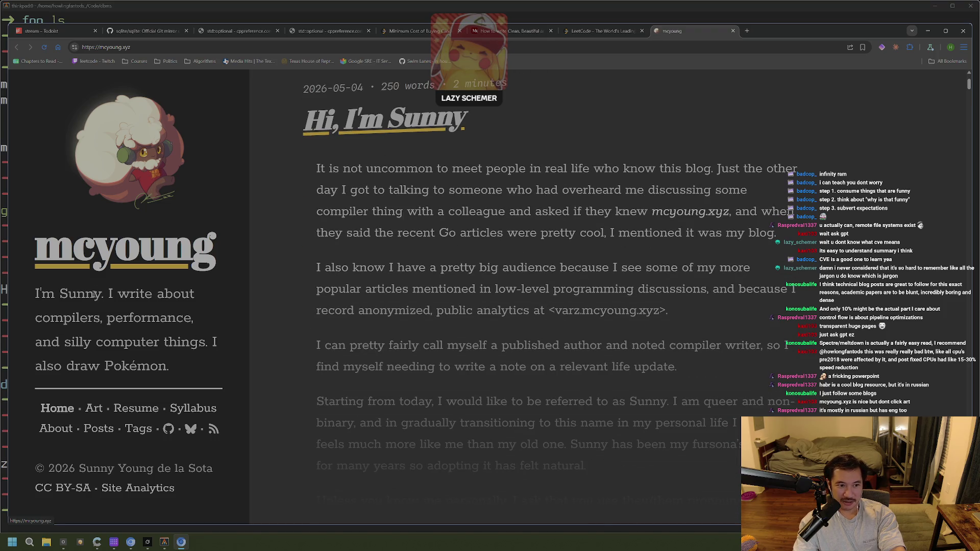
pyautogui.scroll(-3, 506, 302)
pyautogui.scroll(-3, 506, 302)
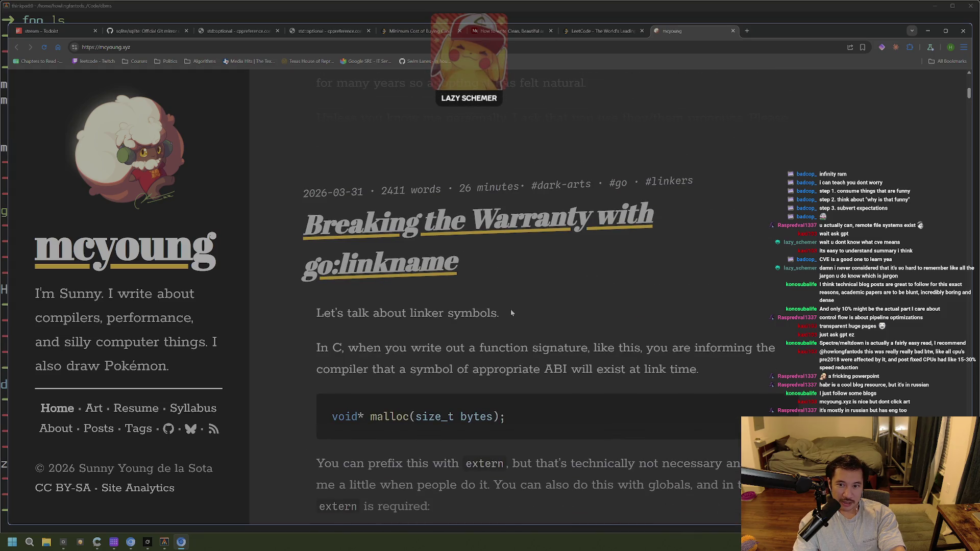
pyautogui.scroll(-3, 512, 312)
pyautogui.scroll(6, 514, 313)
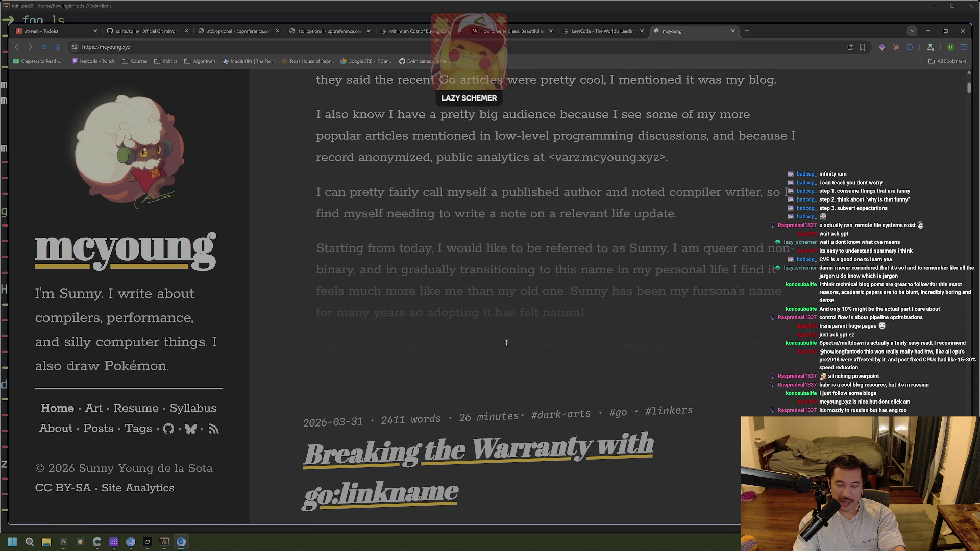
pyautogui.scroll(-10, 526, 336)
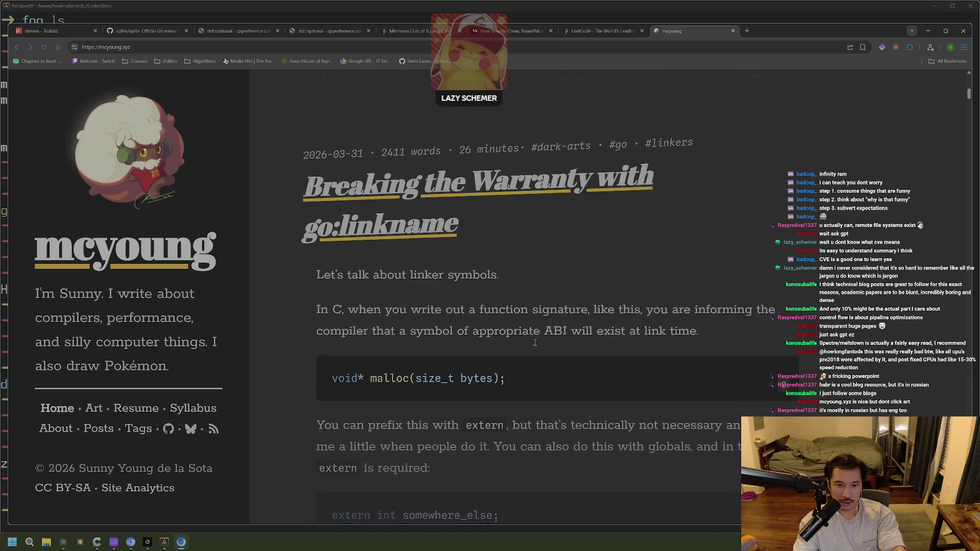
pyautogui.scroll(-10, 536, 345)
pyautogui.scroll(4, 541, 347)
pyautogui.scroll(-10, 557, 360)
pyautogui.scroll(-5, 560, 363)
pyautogui.scroll(15, 590, 359)
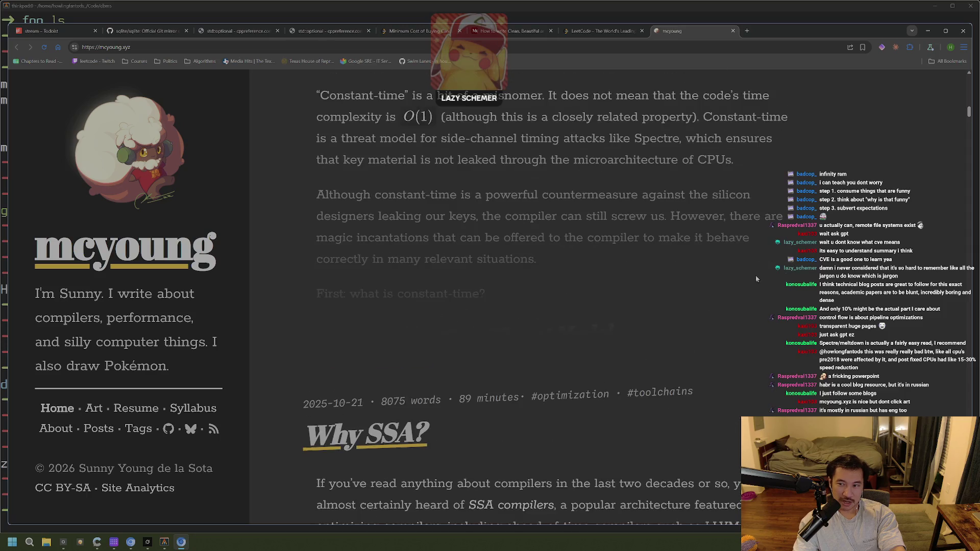
pyautogui.scroll(15, 852, 211)
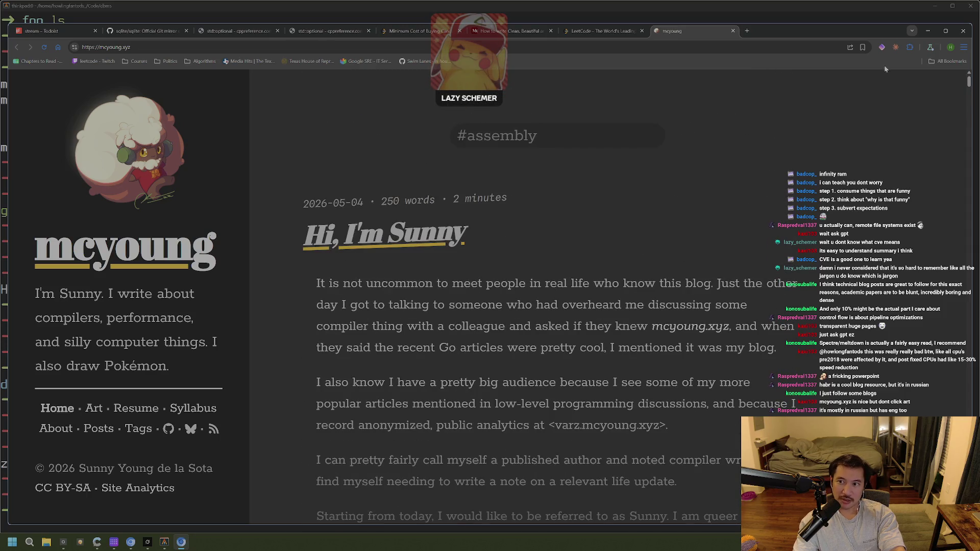
pyautogui.click(909, 47)
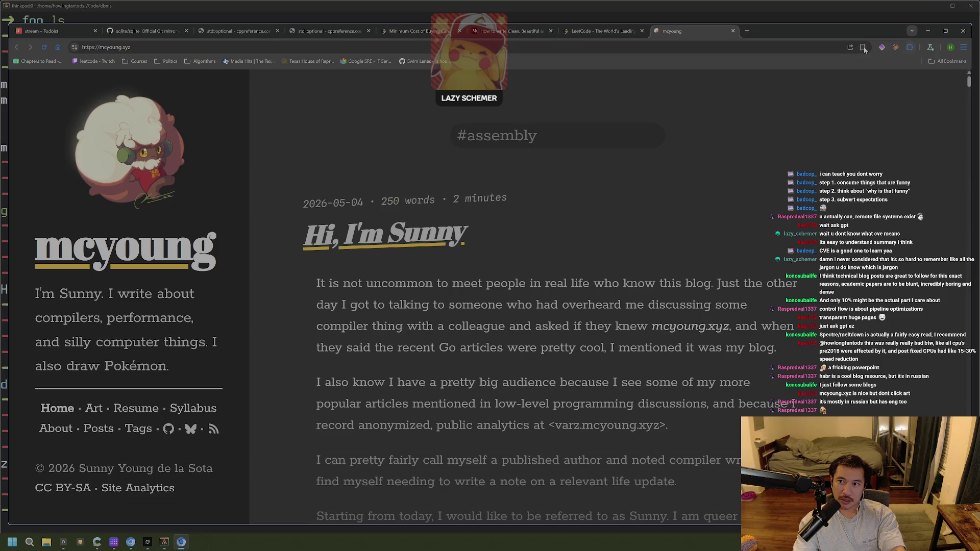
pyautogui.hotkey('ctrl', 'd')
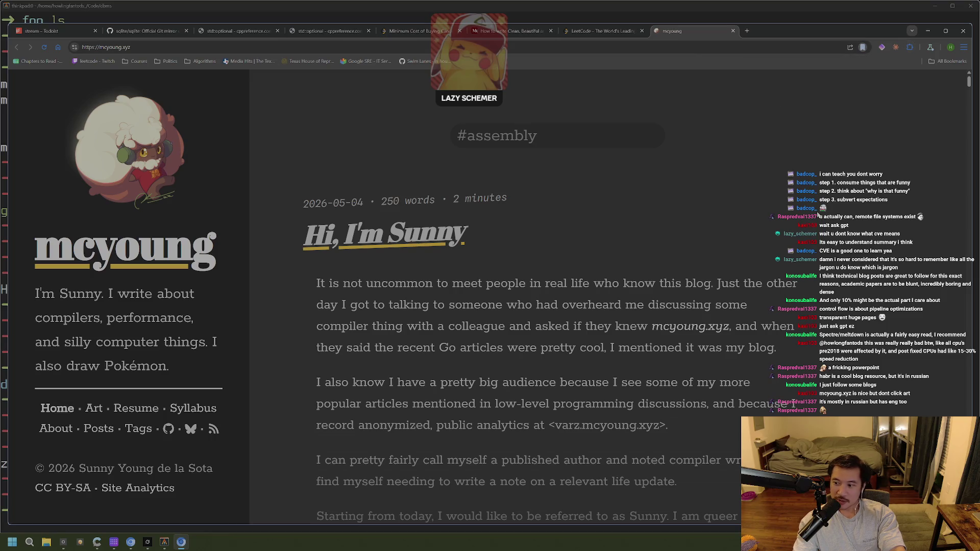
pyautogui.middleClick(679, 32)
pyautogui.scroll(3, 515, 126)
# Step: Open the LeetCode profile page and scroll to its recent accepted submissions list
pyautogui.click(510, 47)
pyautogui.click(893, 159)
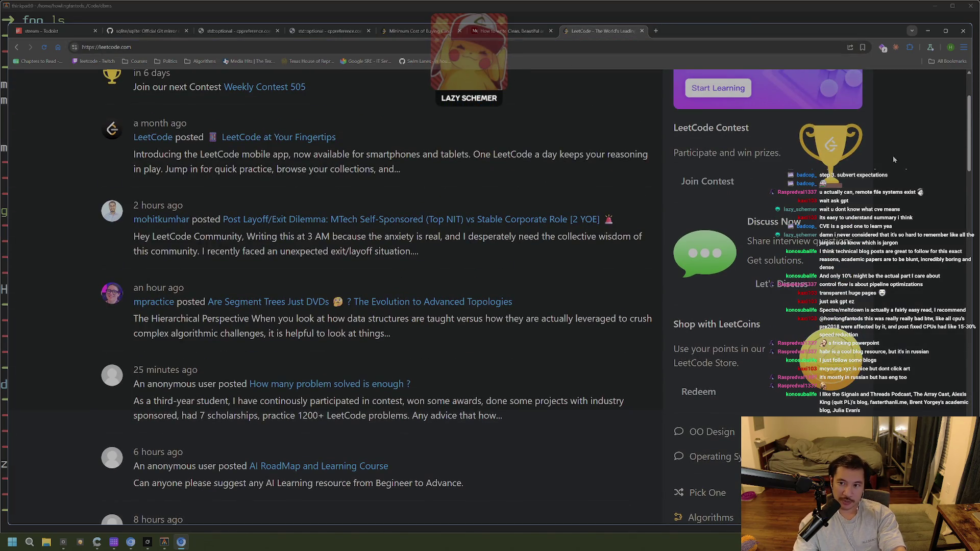
pyautogui.scroll(3, 898, 146)
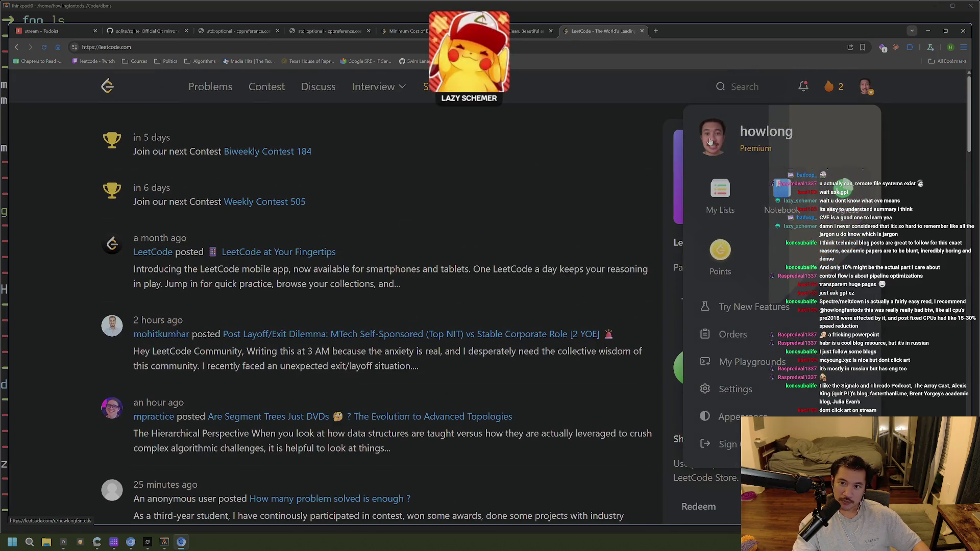
pyautogui.click(709, 142)
pyautogui.scroll(-10, 931, 178)
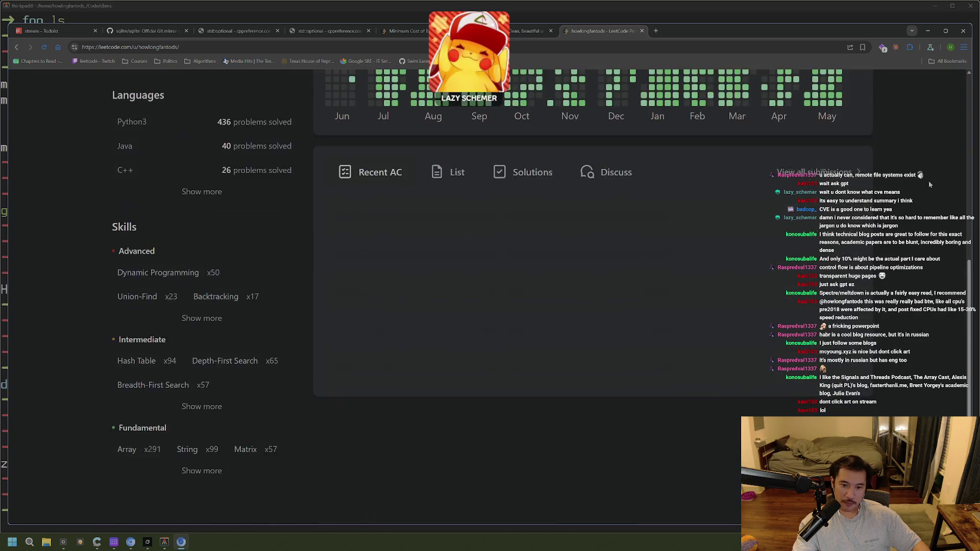
pyautogui.scroll(-5, 925, 202)
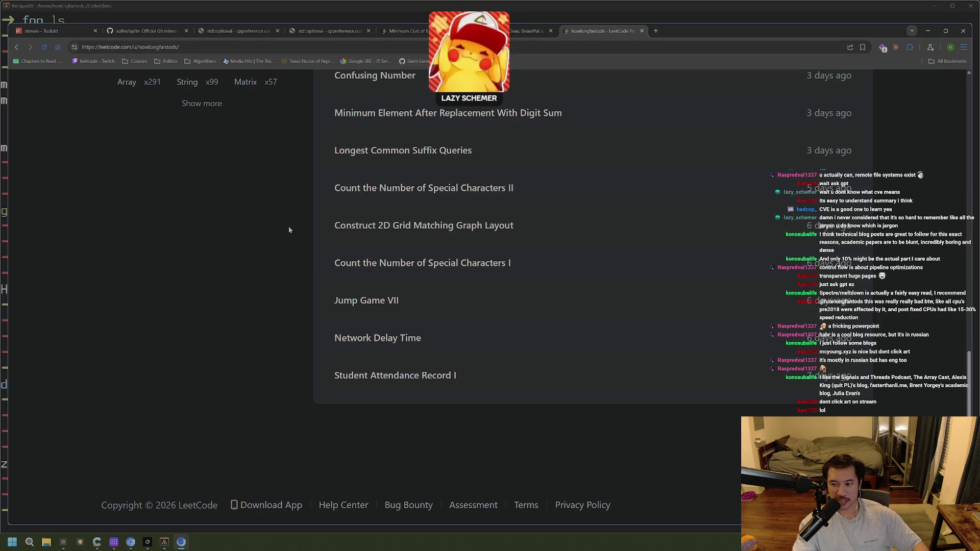
pyautogui.scroll(2, 285, 276)
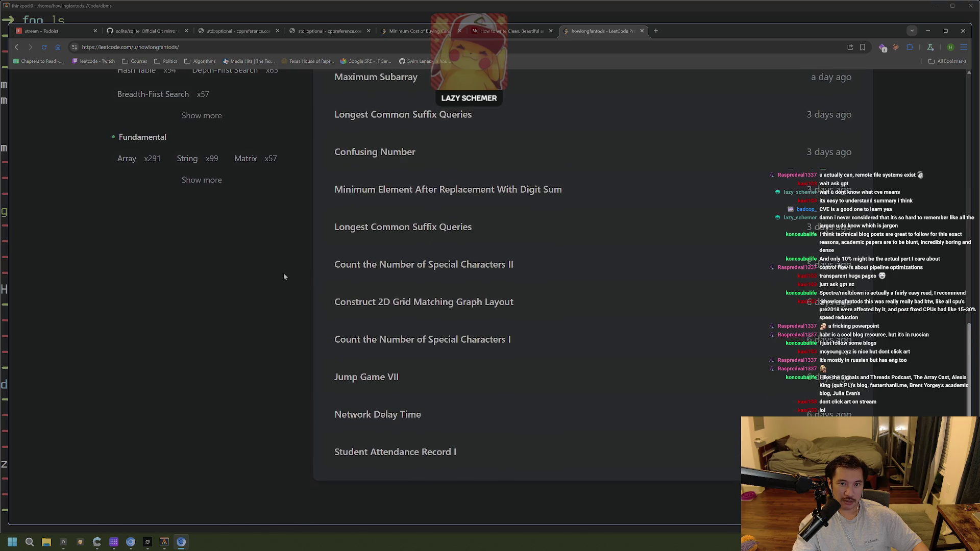
pyautogui.click(370, 47)
# Step: Search 'seg tree leetcode' and open LeetCode's Segment Tree problem list
pyautogui.write('seg tree')
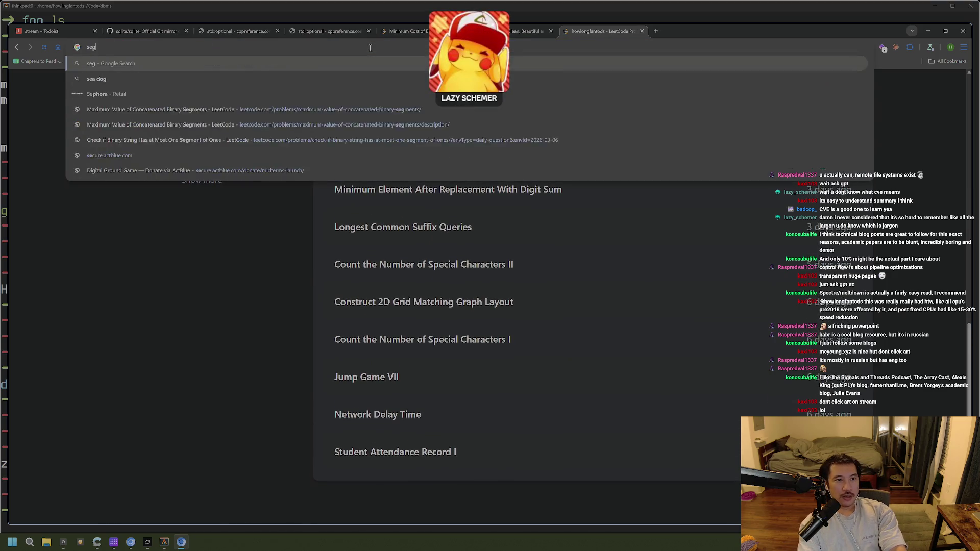
pyautogui.press('Down')
pyautogui.press('Return')
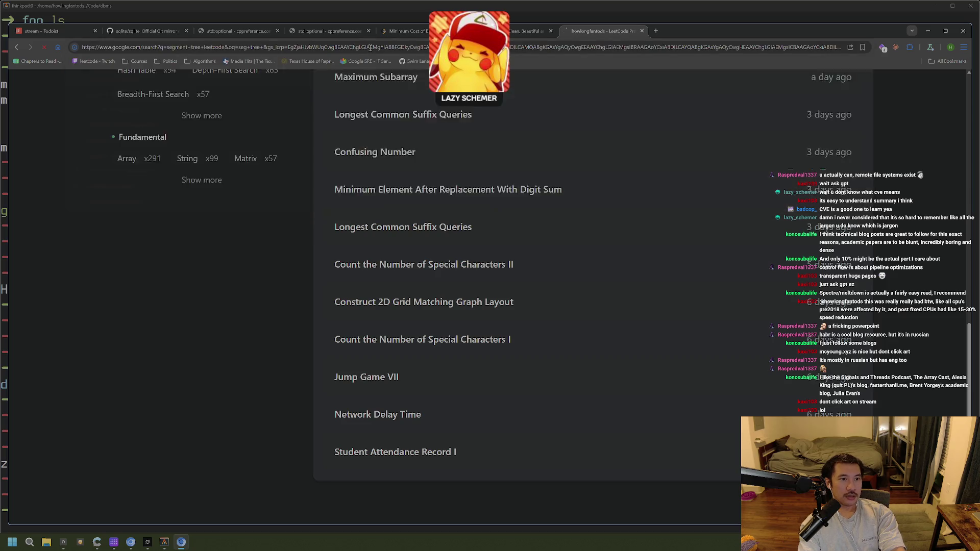
pyautogui.click(178, 227)
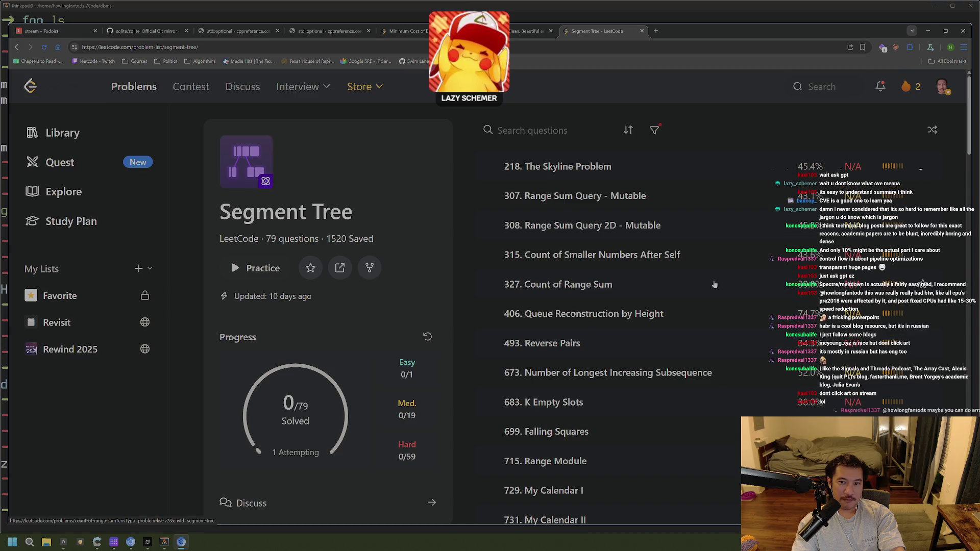
# Step: Open problem 307, Range Sum Query - Mutable, in a new tab
pyautogui.middleClick(595, 227)
pyautogui.rightClick(591, 198)
pyautogui.click(617, 204)
pyautogui.click(725, 31)
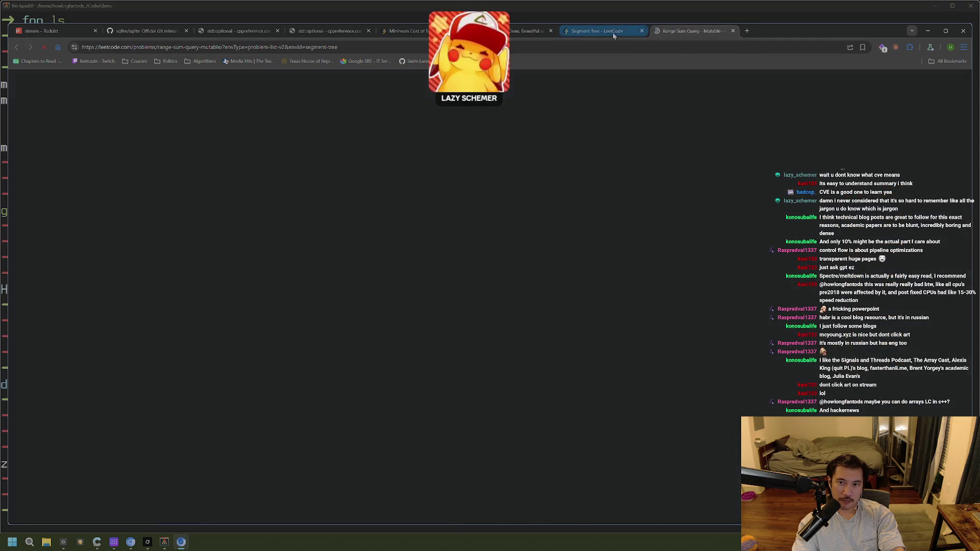
pyautogui.click(733, 31)
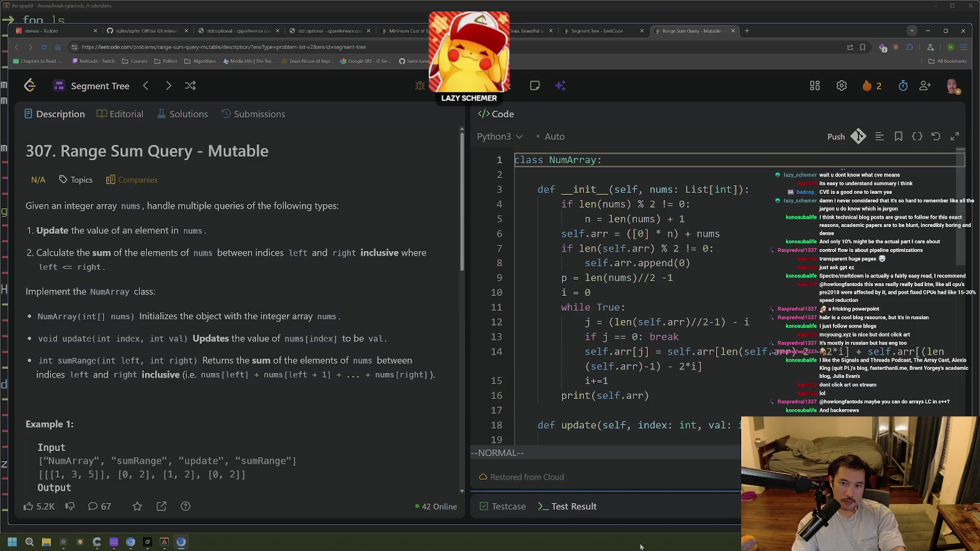
# Step: Set the page zoom to 150% and widen the code editor panel
pyautogui.scroll(-1, 735, 353)
pyautogui.scroll(1, 734, 353)
pyautogui.scroll(-1, 725, 337)
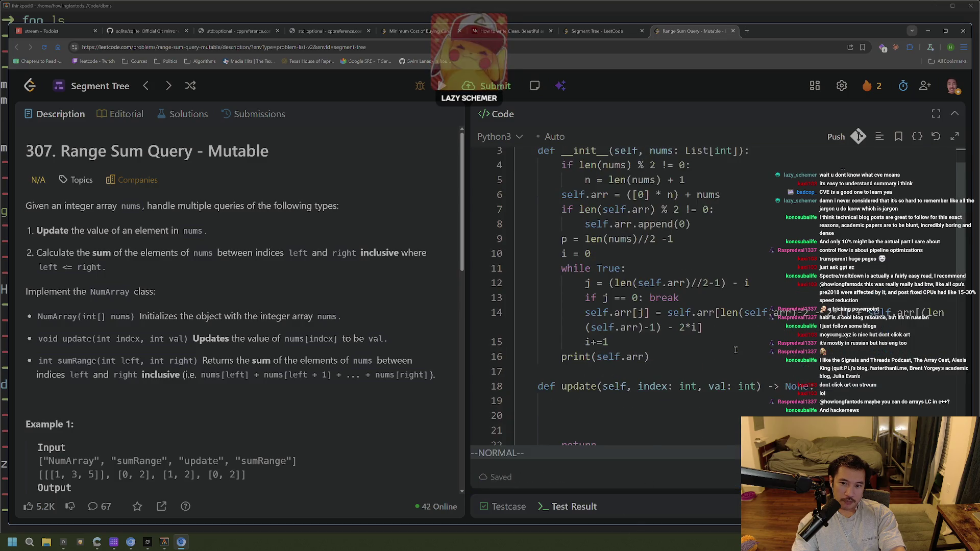
pyautogui.hotkey('ctrl', '-')
pyautogui.hotkey('ctrl', '-')
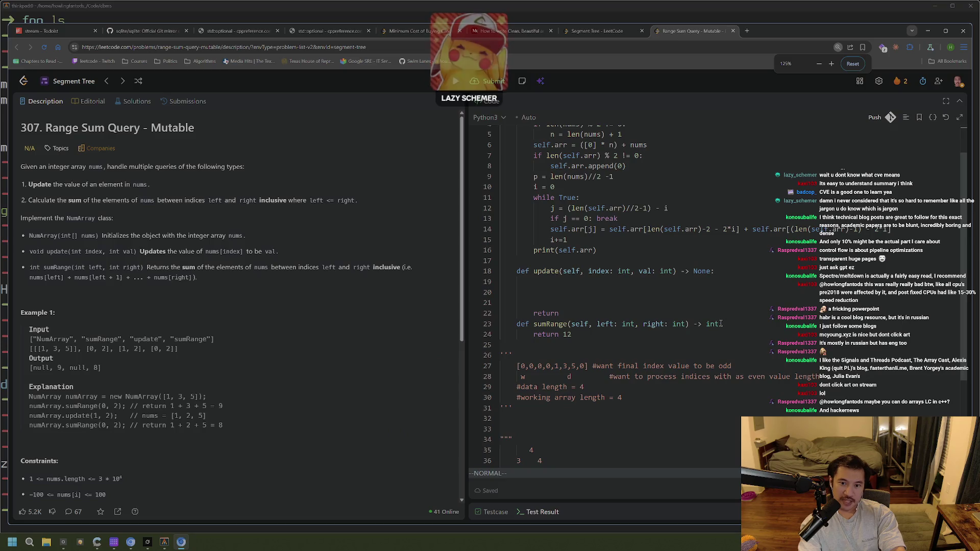
pyautogui.click(683, 285)
pyautogui.hotkey('ctrl', '+')
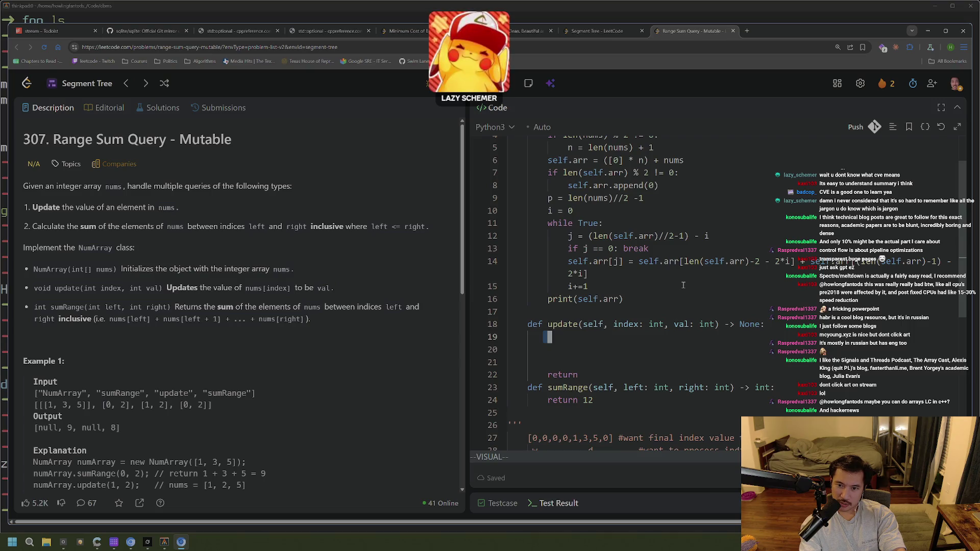
pyautogui.moveTo(467, 306); pyautogui.dragTo(364, 306)
# Step: Delete the blank lines inside the update method with Vim dd
pyautogui.click(512, 320)
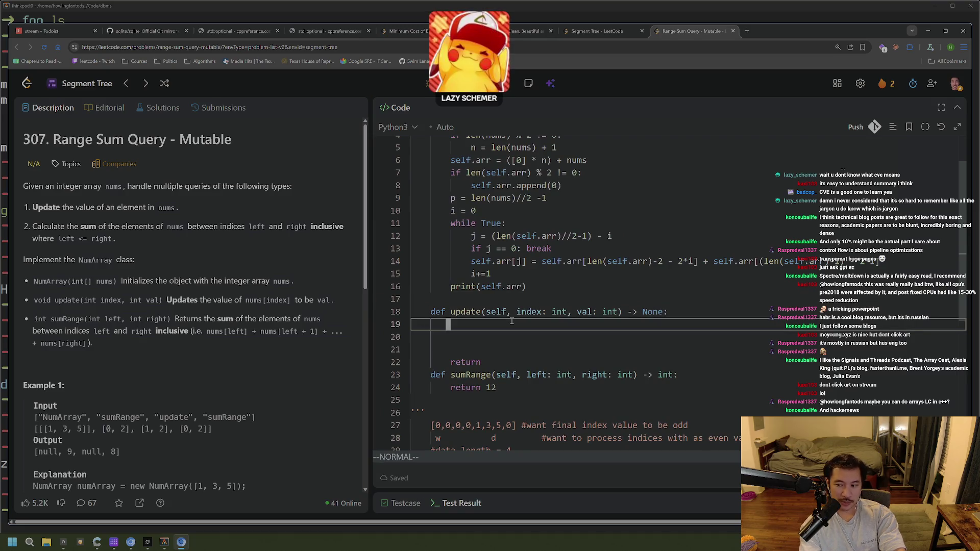
pyautogui.press('d')
pyautogui.press('d')
pyautogui.press('d')
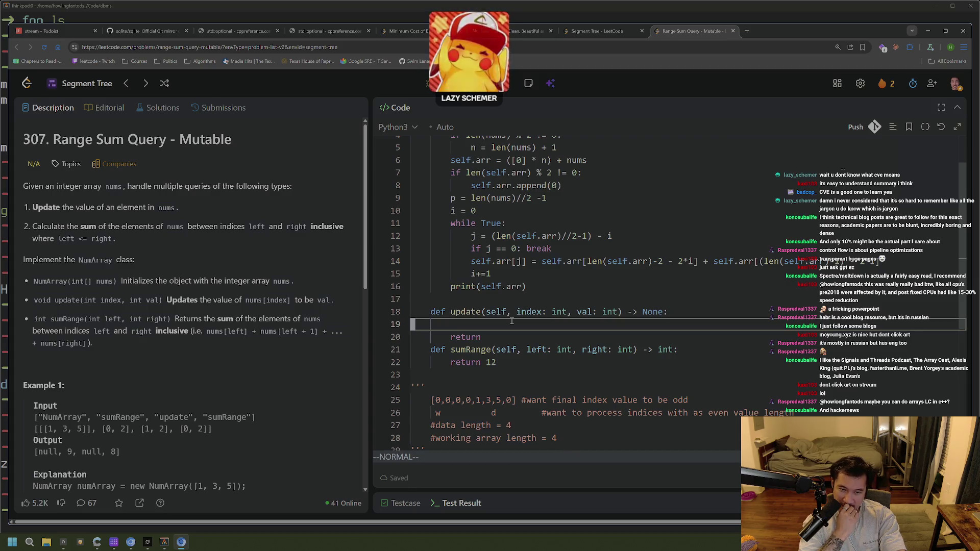
pyautogui.press('g')
pyautogui.press('g')
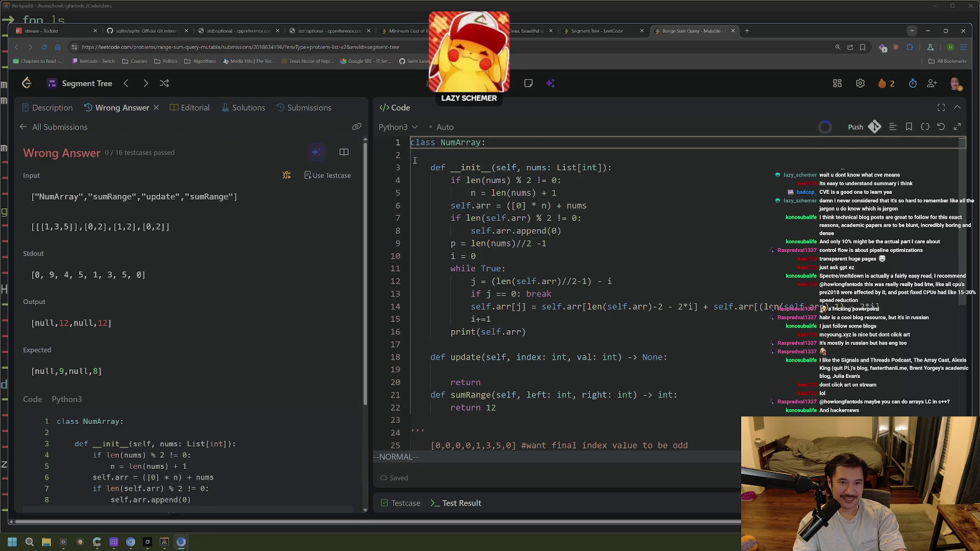
# Step: Return to the problem description and browse lines 4 and 9 of the NumArray code
pyautogui.click(51, 113)
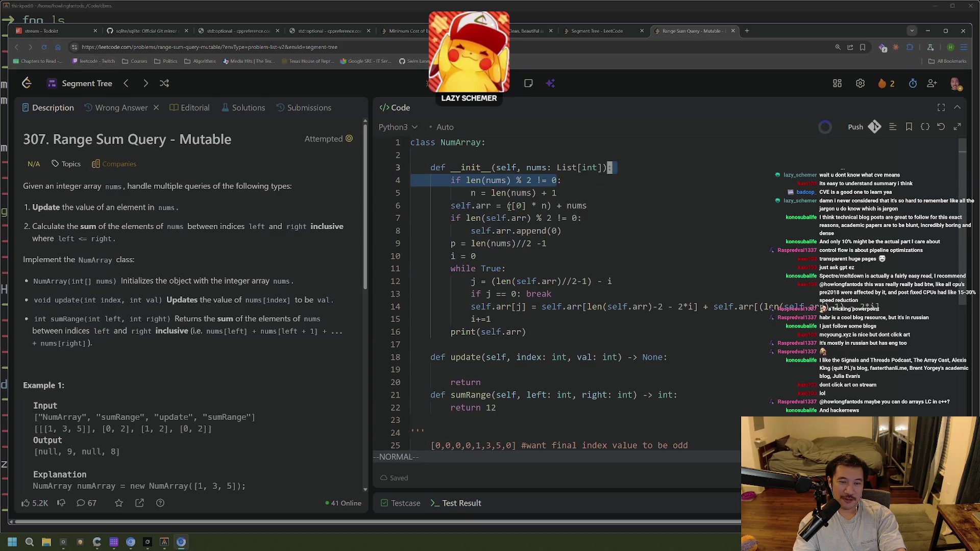
pyautogui.click(490, 244)
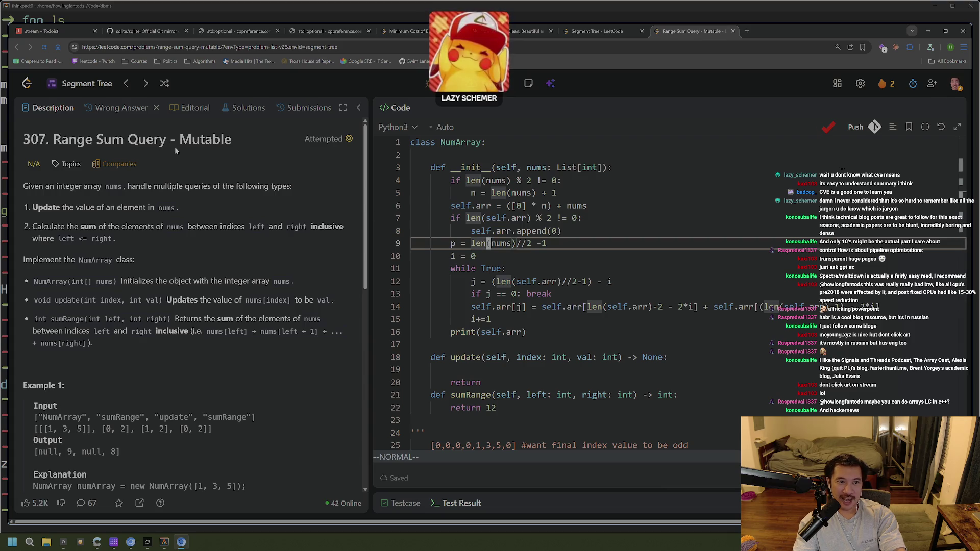
pyautogui.click(557, 180)
pyautogui.click(394, 128)
pyautogui.click(664, 155)
# Step: Cancel the code reset and switch the solution language to C++
pyautogui.click(942, 126)
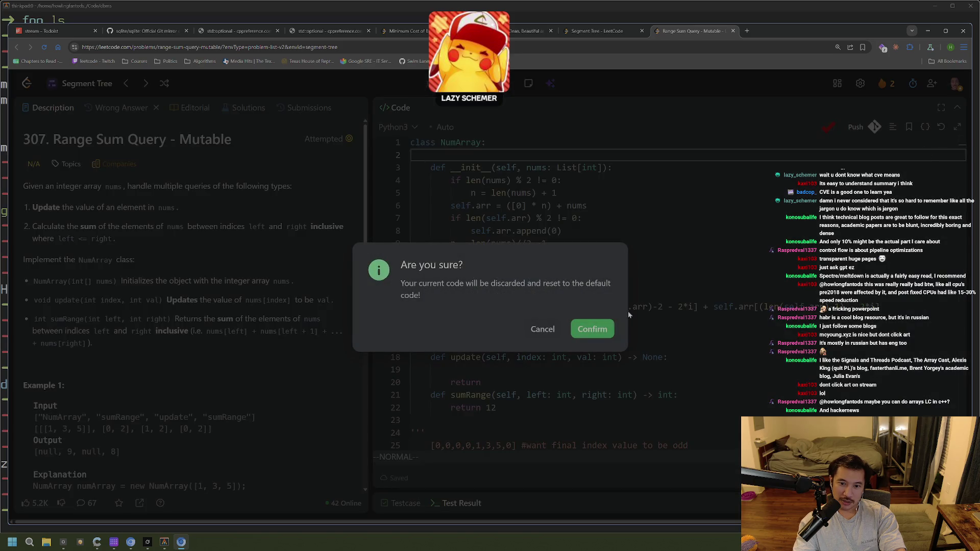
pyautogui.click(543, 329)
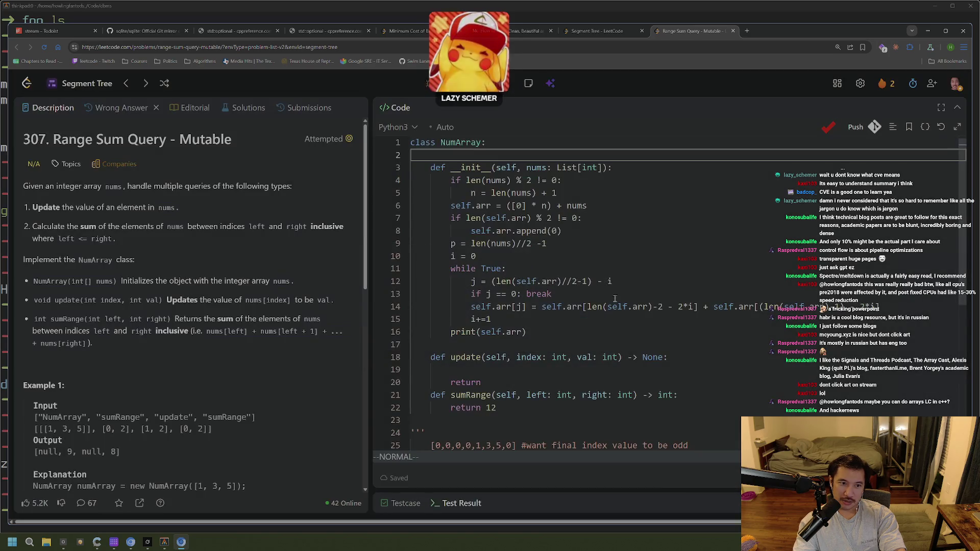
pyautogui.click(382, 127)
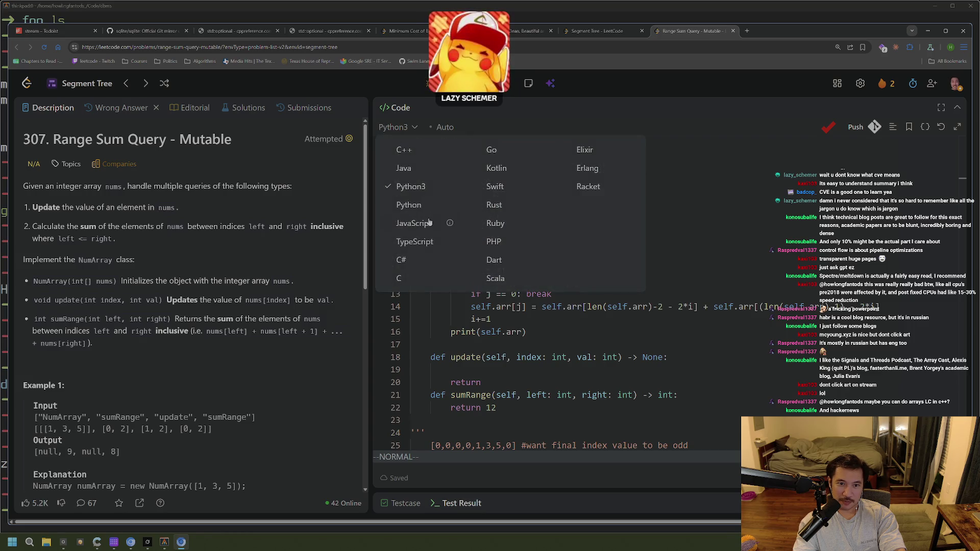
pyautogui.click(405, 150)
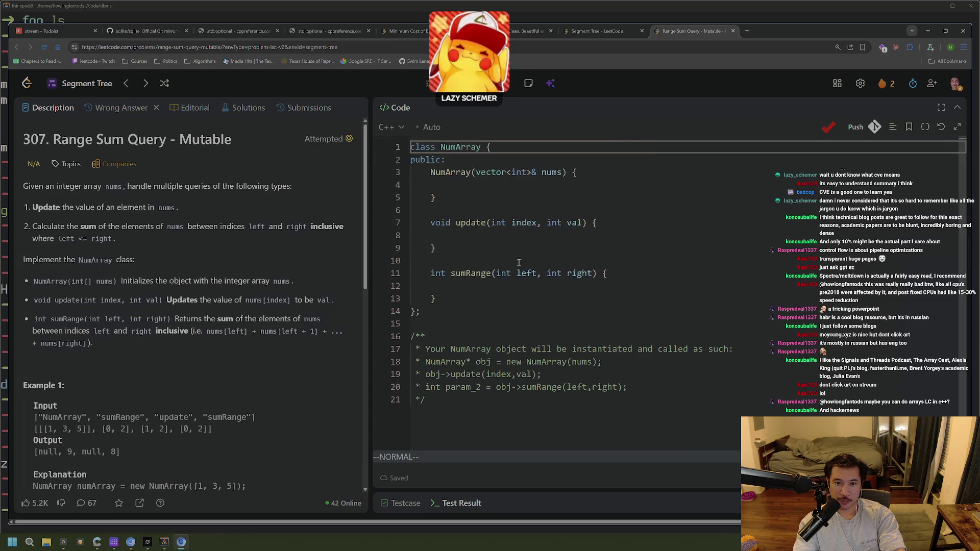
# Step: Look over the C++ NumArray template's constructor, comment block and sumRange
pyautogui.click(577, 262)
pyautogui.click(522, 208)
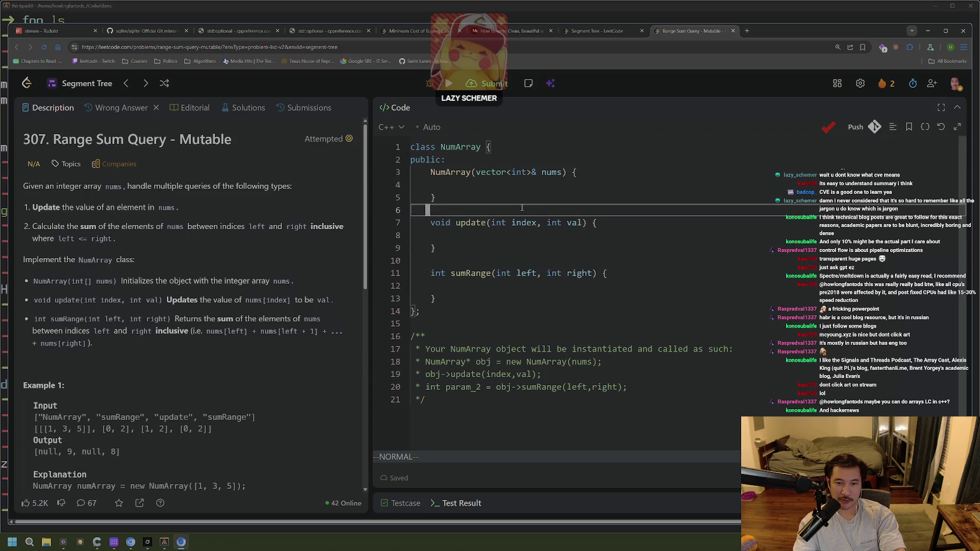
pyautogui.click(390, 127)
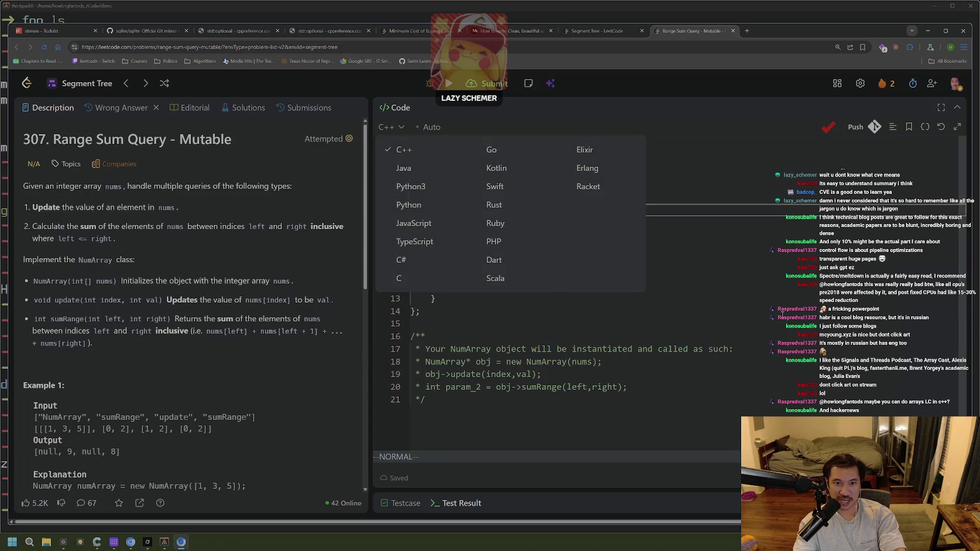
pyautogui.click(615, 269)
pyautogui.click(722, 340)
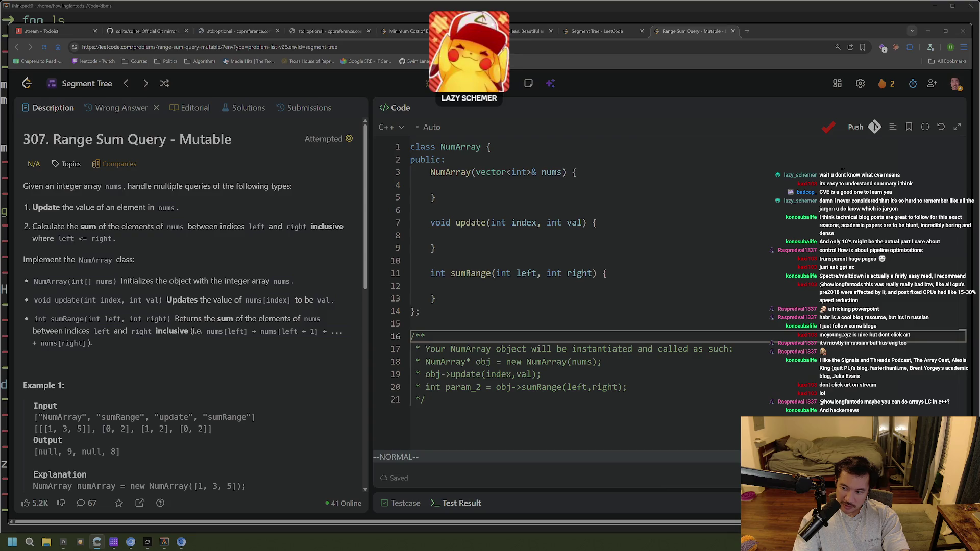
pyautogui.click(557, 289)
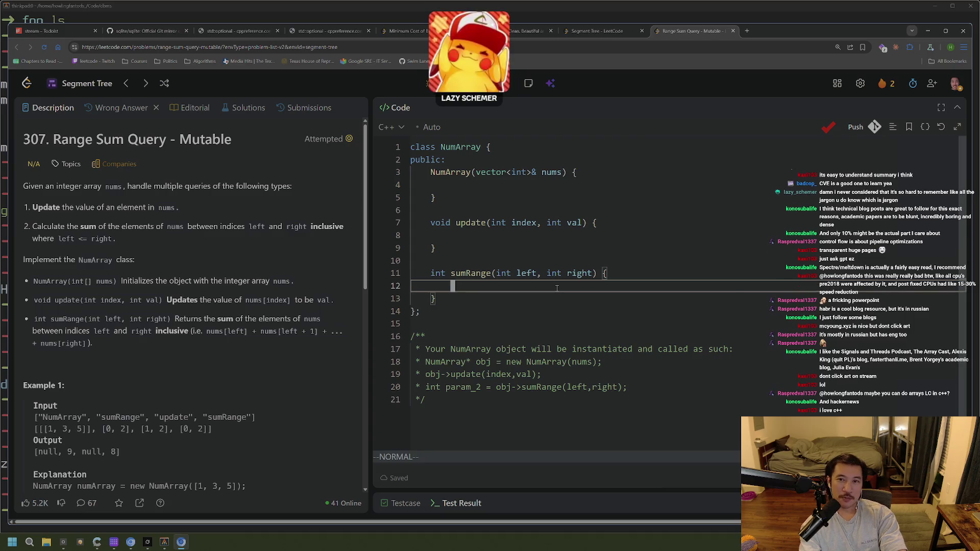
# Step: Glance at the cpumemory.pdf reader, then bring up Todoist's stream project
pyautogui.press('super+3')
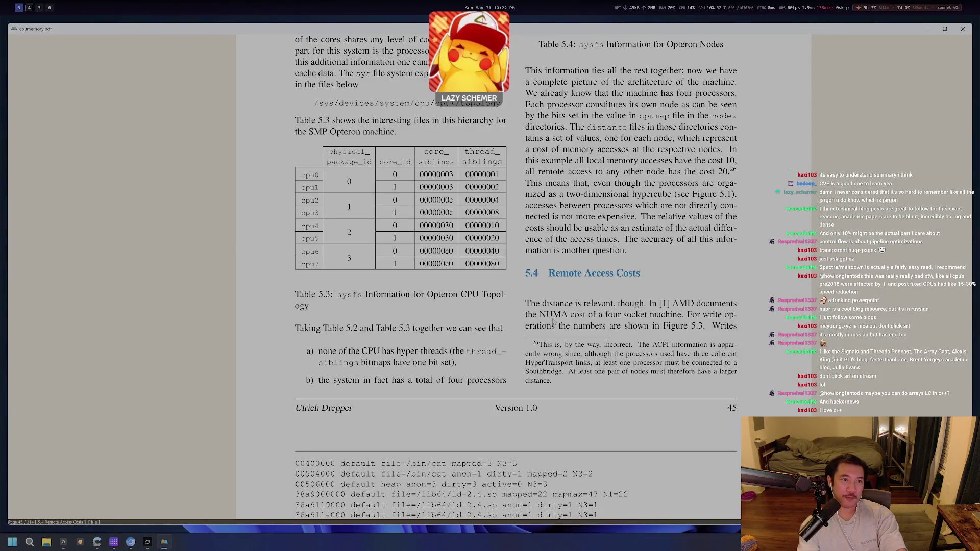
pyautogui.press('super+4')
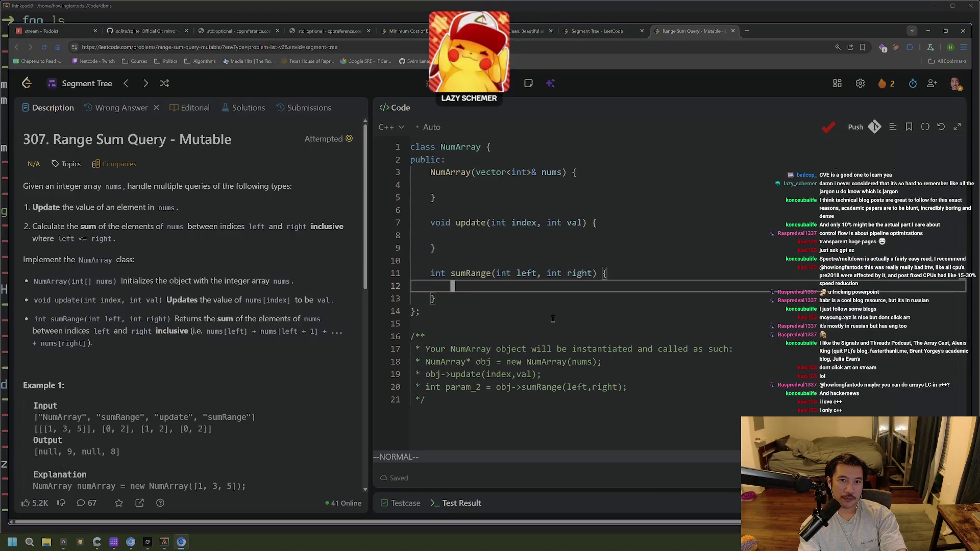
pyautogui.press('super+3')
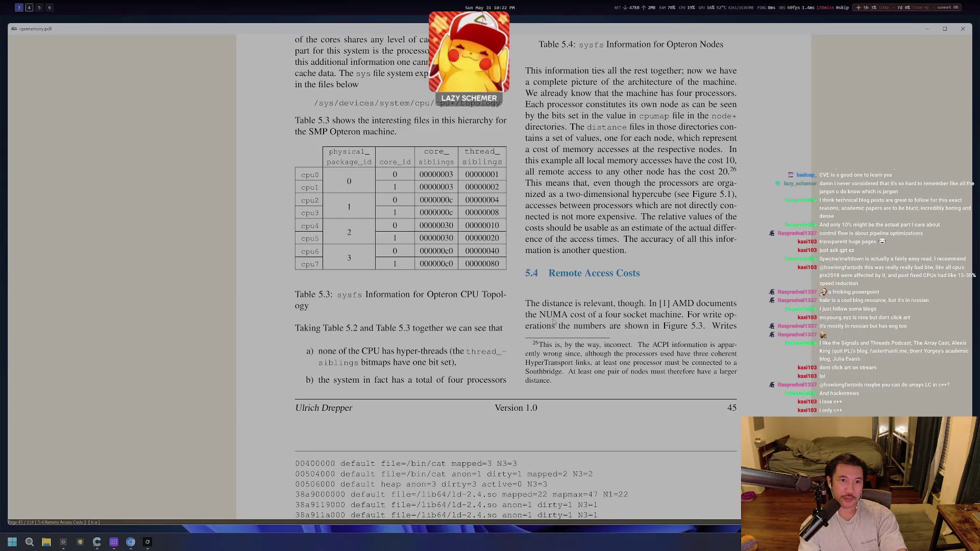
pyautogui.press('super+4')
pyautogui.hotkey('alt', 'Tab')
pyautogui.hotkey('alt', 'Tab')
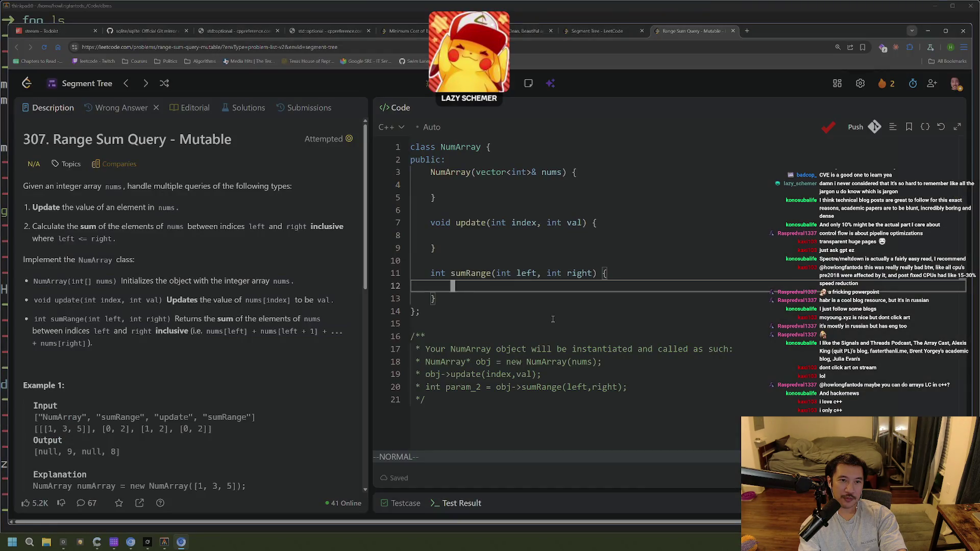
pyautogui.hotkey('ctrl', '1')
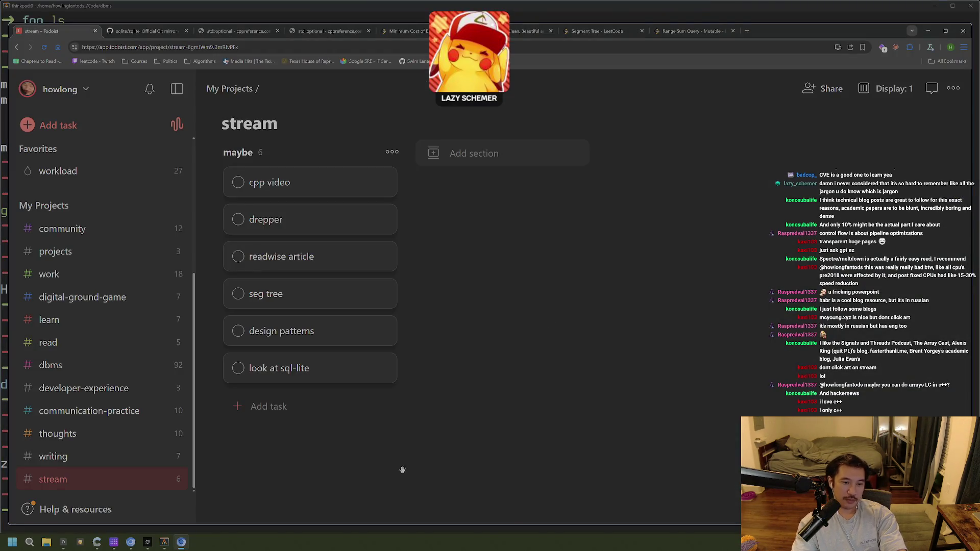
# Step: Paste the blog and podcast recommendations as a new maybe task, then return to LeetCode
pyautogui.click(272, 409)
pyautogui.write("I like the Signals and Threads Podcast, The Array Cast, Alexis King (quit PL)'s blog, fasterthanli.me, Brent Yorgey's academic blog, Julia Evan's")
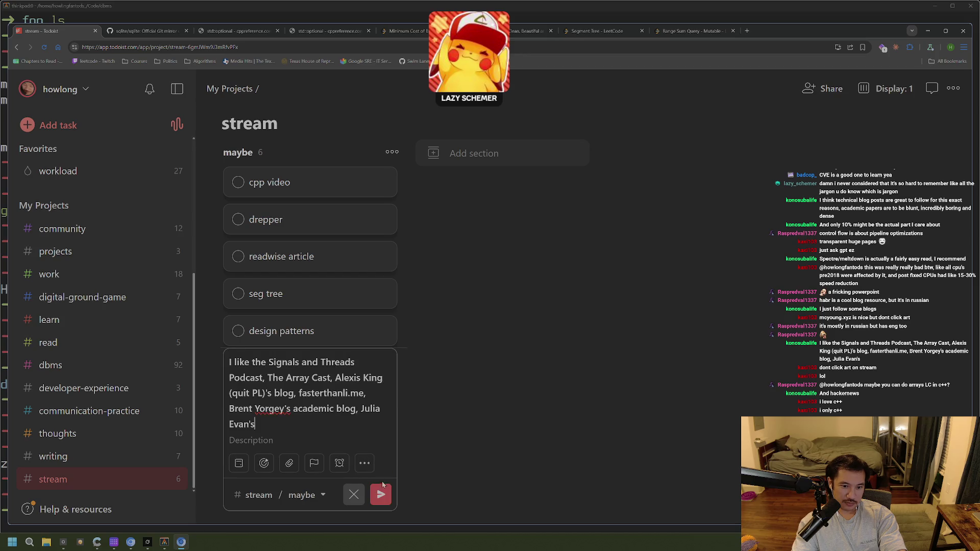
pyautogui.click(381, 494)
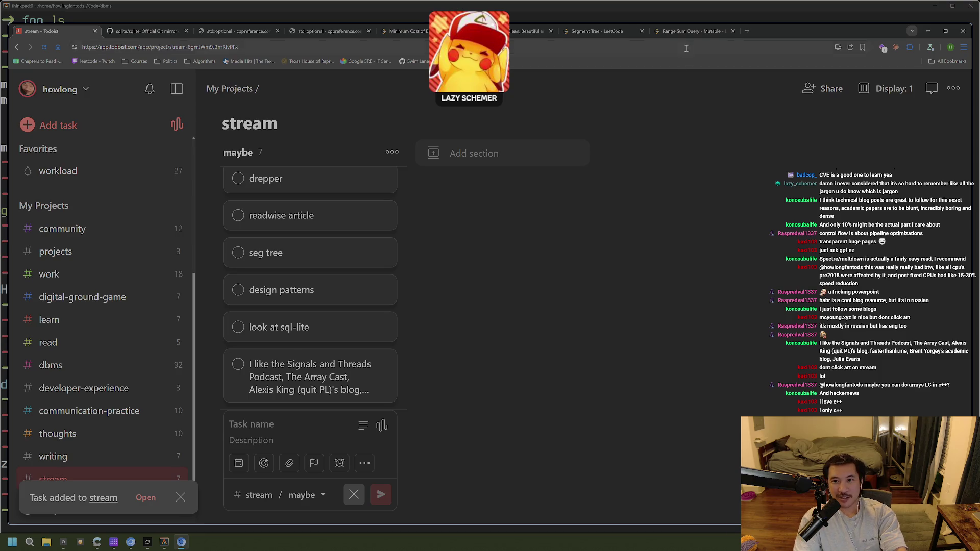
pyautogui.hotkey('ctrl', '9')
pyautogui.click(644, 252)
# Step: Add two blank lines below sumRange's closing brace using Vim o and dd
pyautogui.press('j')
pyautogui.press('j')
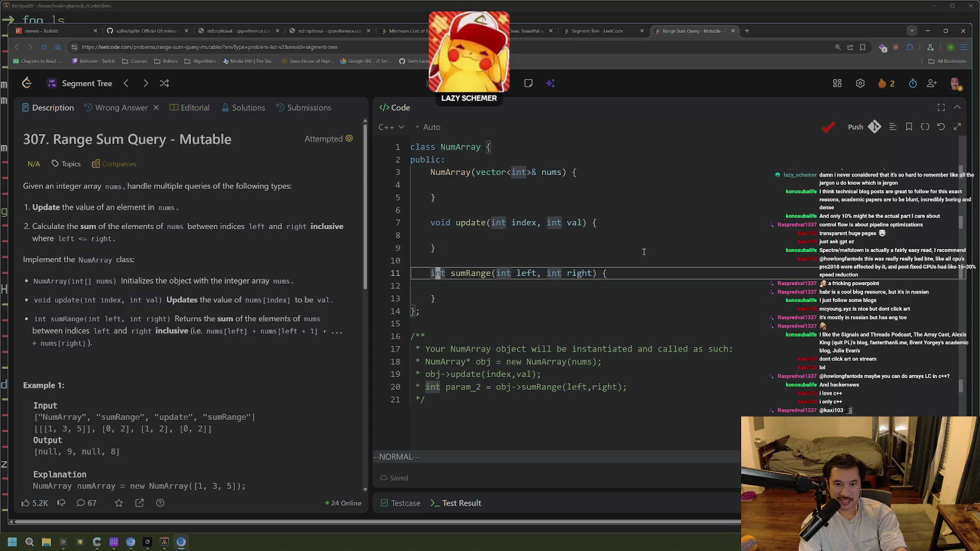
pyautogui.press('j')
pyautogui.press('j')
pyautogui.press('o')
pyautogui.press('Return')
pyautogui.press('Return')
pyautogui.press('Escape')
pyautogui.press('k')
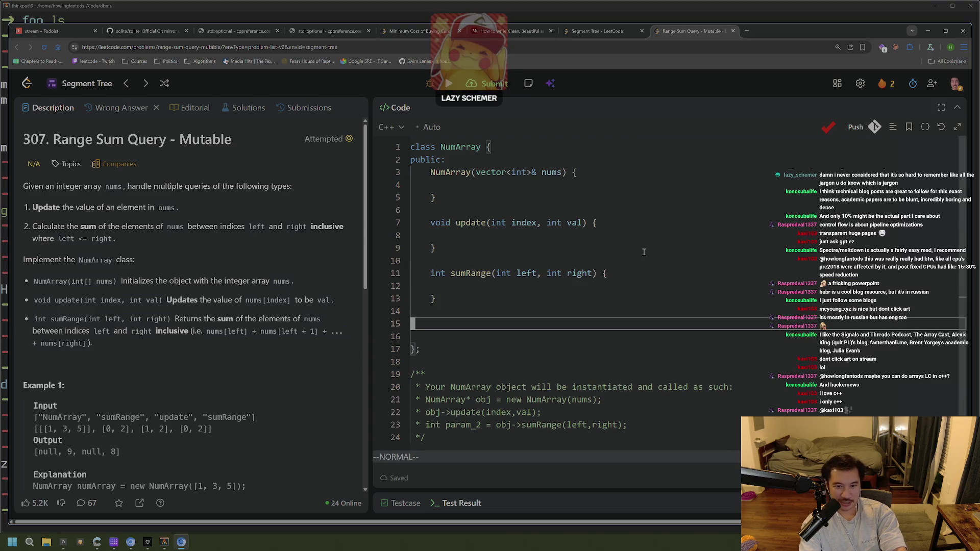
pyautogui.press('d')
pyautogui.press('d')
pyautogui.press('k')
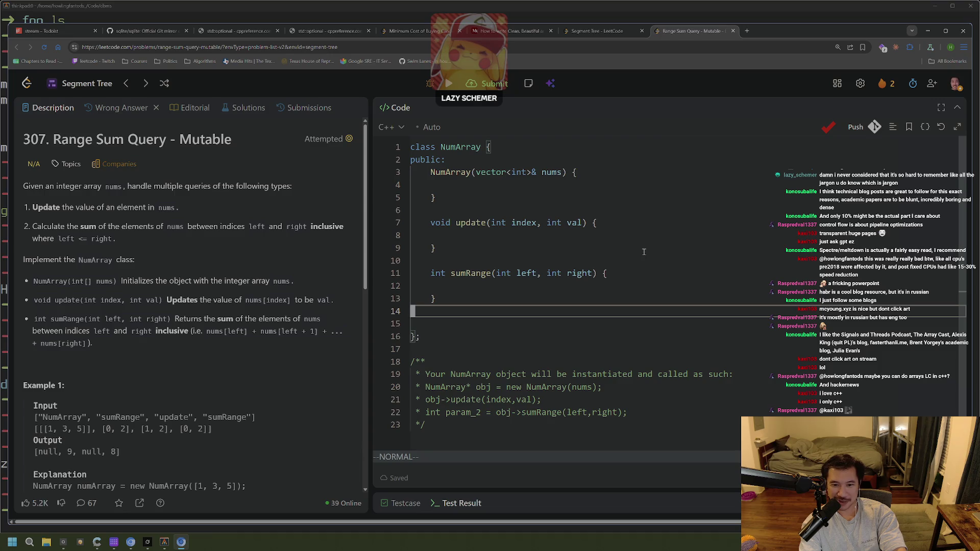
# Step: Move the caret back up into the empty constructor body, then switch to the PDF workspace
pyautogui.press('k')
pyautogui.press('k')
pyautogui.press('k')
pyautogui.press('g')
pyautogui.press('g')
pyautogui.press('j')
pyautogui.press('j')
pyautogui.press('j')
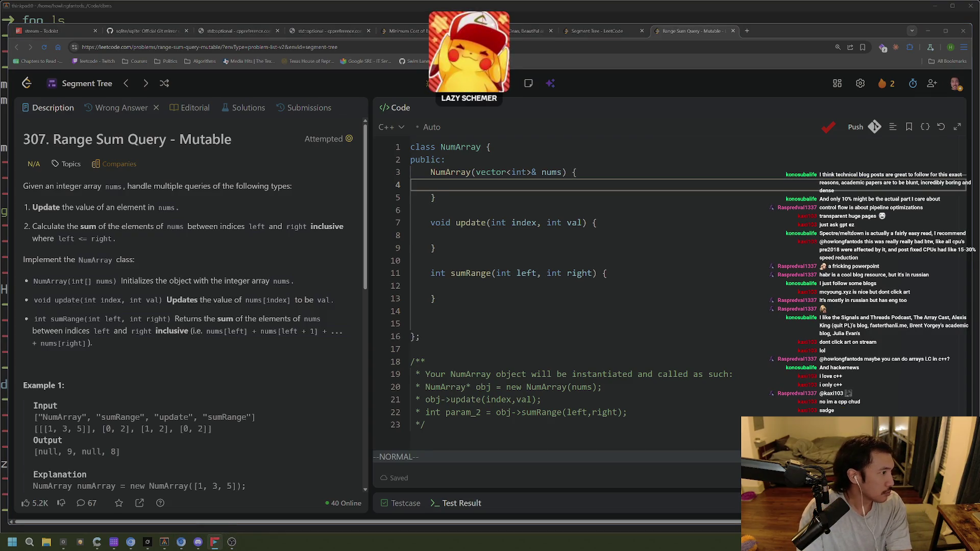
pyautogui.hotkey('alt', '4')
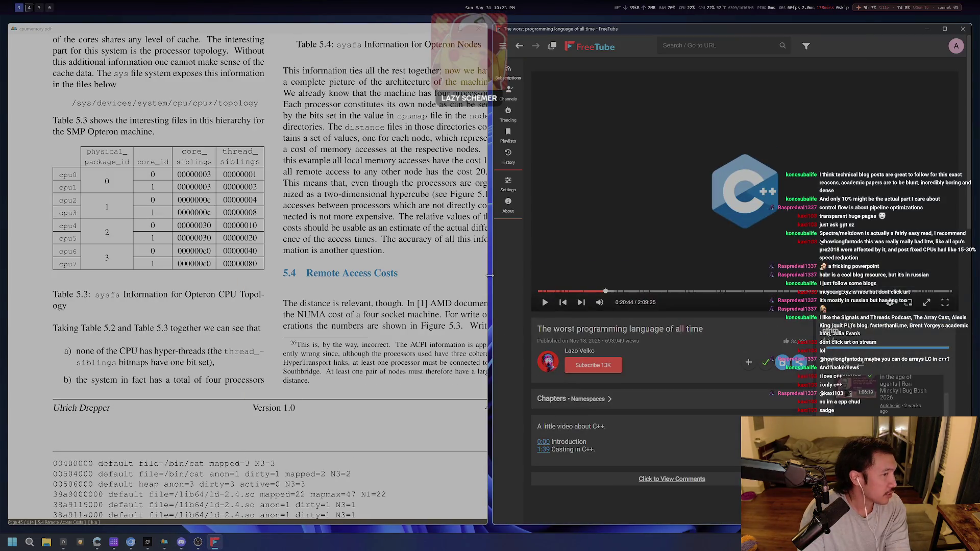
# Step: Close the FreeTube window so cpumemory.pdf fills the width, then switch to Excalidraw
pyautogui.hotkey('alt', 'F4')
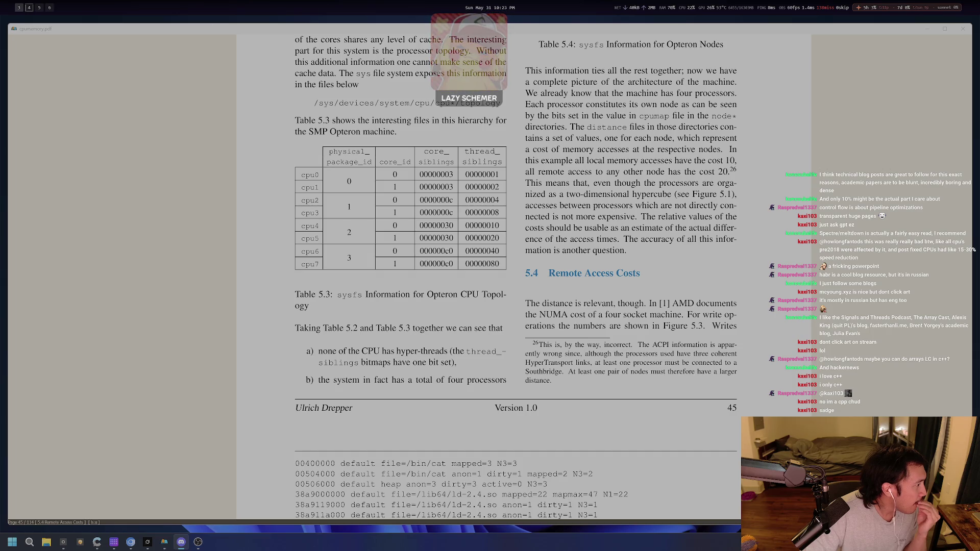
pyautogui.hotkey('alt', 'Tab')
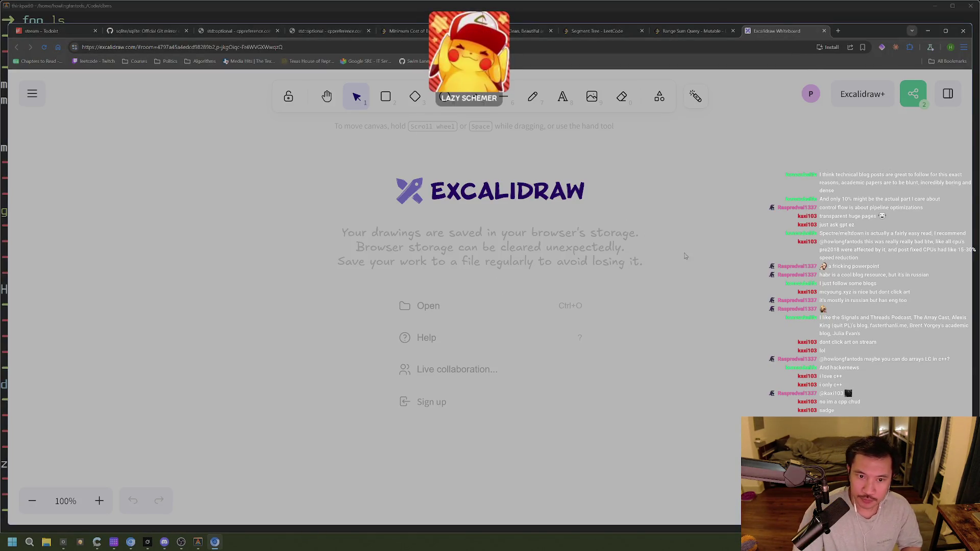
# Step: Turn on the dark theme from Excalidraw's main menu
pyautogui.click(32, 94)
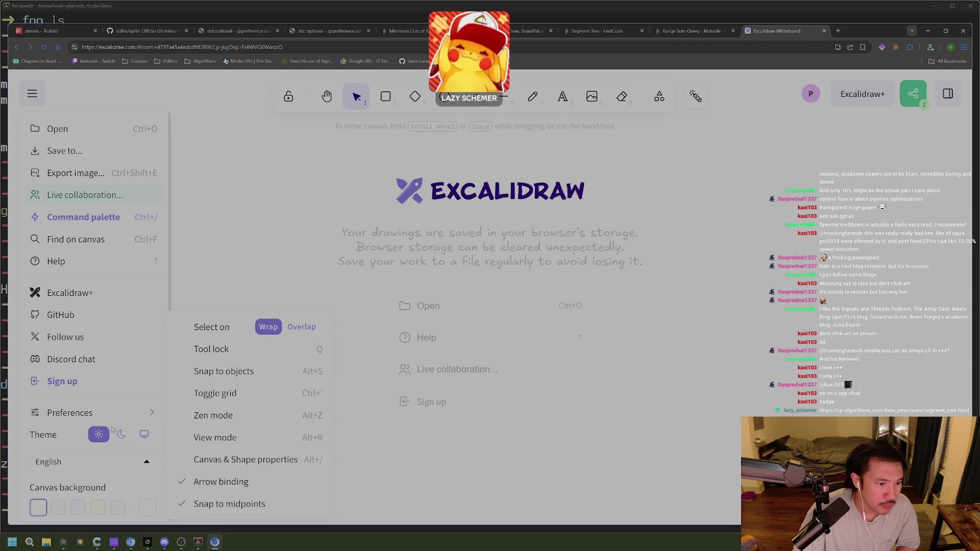
pyautogui.click(121, 434)
pyautogui.click(250, 306)
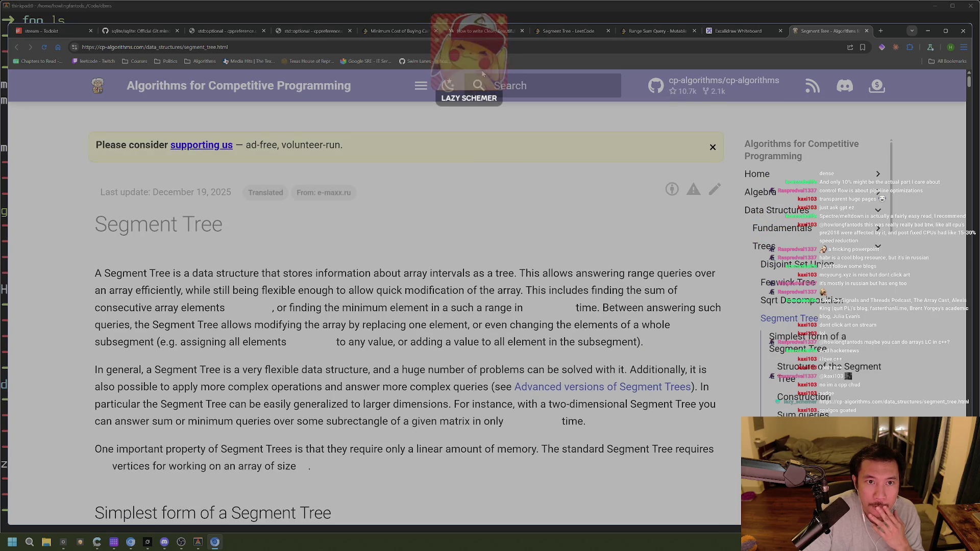
# Step: Screenshot the segment tree diagram for a=[1,3,-2,8,-7] and return to Excalidraw
pyautogui.scroll(-13, 475, 197)
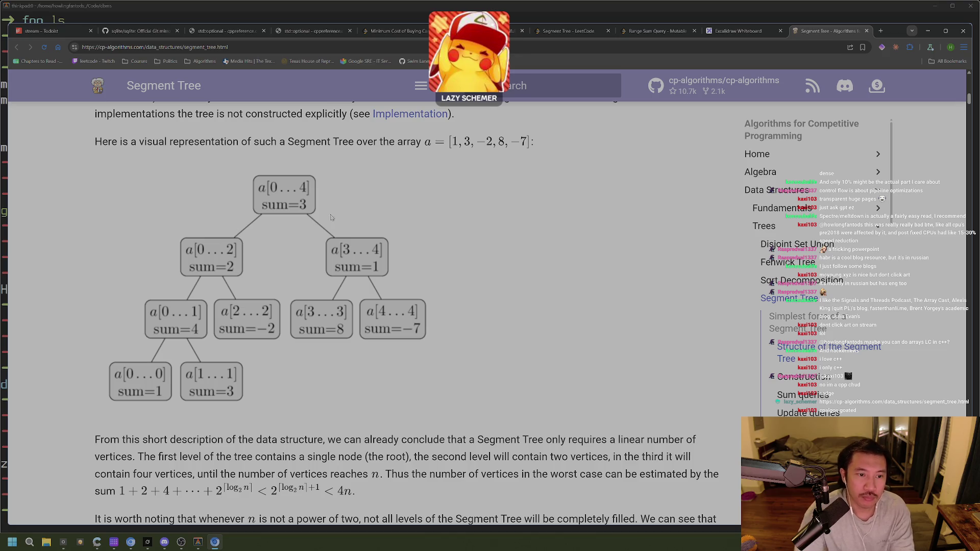
pyautogui.press('super+shift+s')
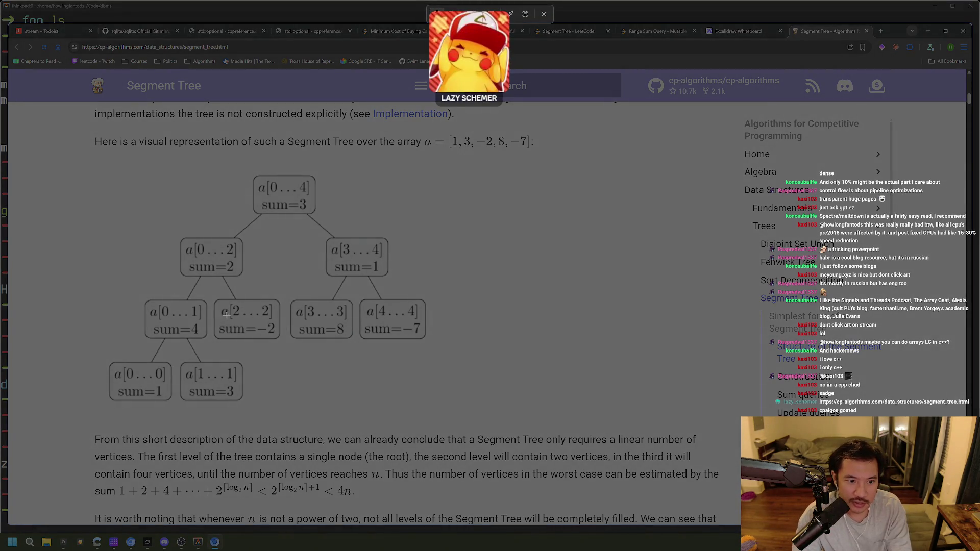
pyautogui.moveTo(49, 164)
pyautogui.mouseDown()
pyautogui.moveTo(412, 300)
pyautogui.moveTo(510, 420)
pyautogui.mouseUp()
pyautogui.hotkey('ctrl', 'shift', 'Tab')
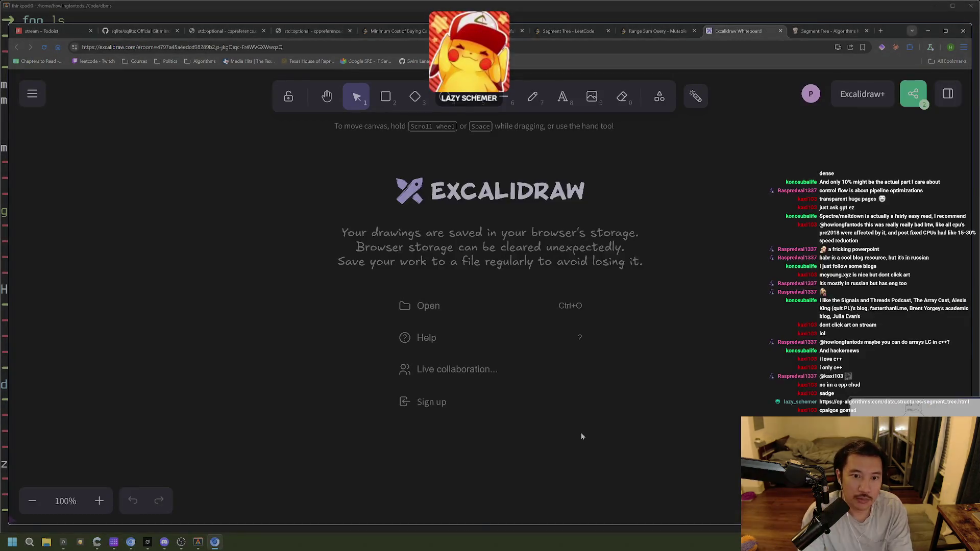
# Step: Paste the segment tree diagram, delete the duplicate copy, and enlarge the remaining one
pyautogui.hotkey('ctrl', 'v')
pyautogui.hotkey('ctrl', 'v')
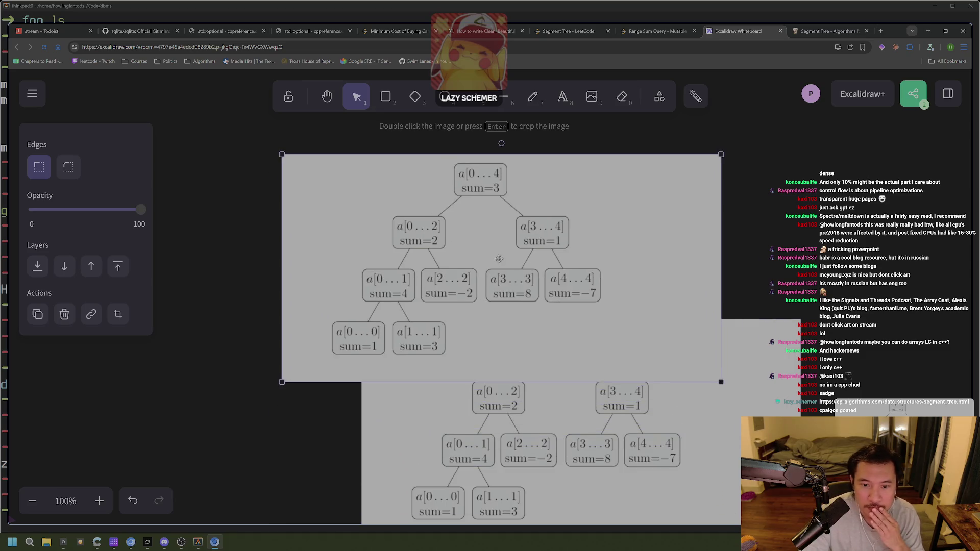
pyautogui.moveTo(499, 259)
pyautogui.mouseDown()
pyautogui.moveTo(519, 309)
pyautogui.moveTo(633, 368)
pyautogui.moveTo(521, 250)
pyautogui.moveTo(507, 208)
pyautogui.mouseUp()
pyautogui.hotkey('ctrl', 'z')
pyautogui.click(618, 363)
pyautogui.press('Delete')
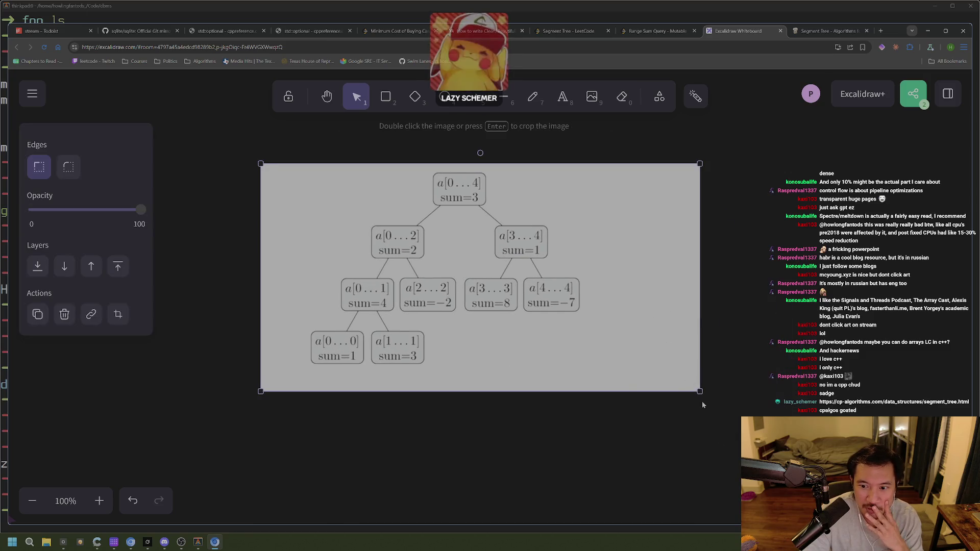
pyautogui.moveTo(700, 401); pyautogui.dragTo(740, 421)
pyautogui.click(790, 379)
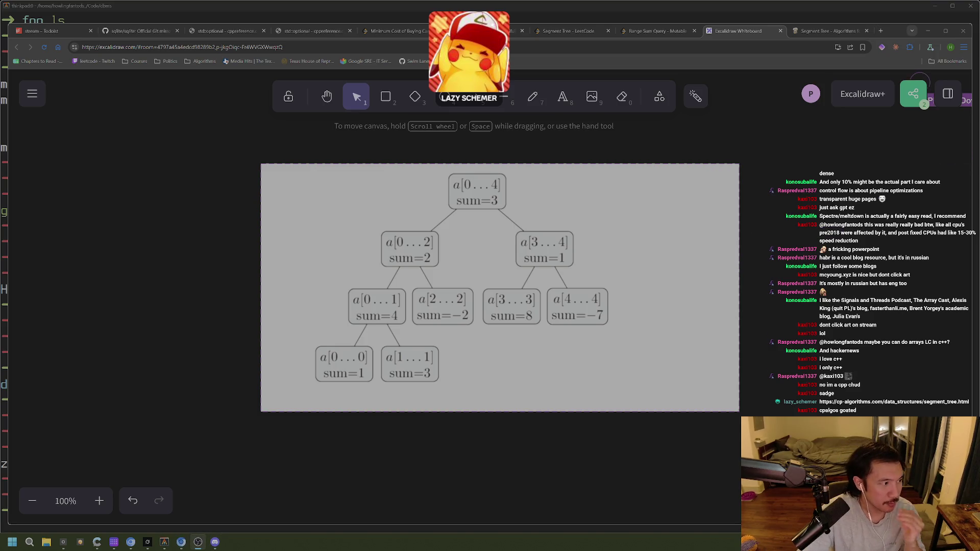
# Step: Load YouTube in the browser from the address suggestion
pyautogui.click(229, 420)
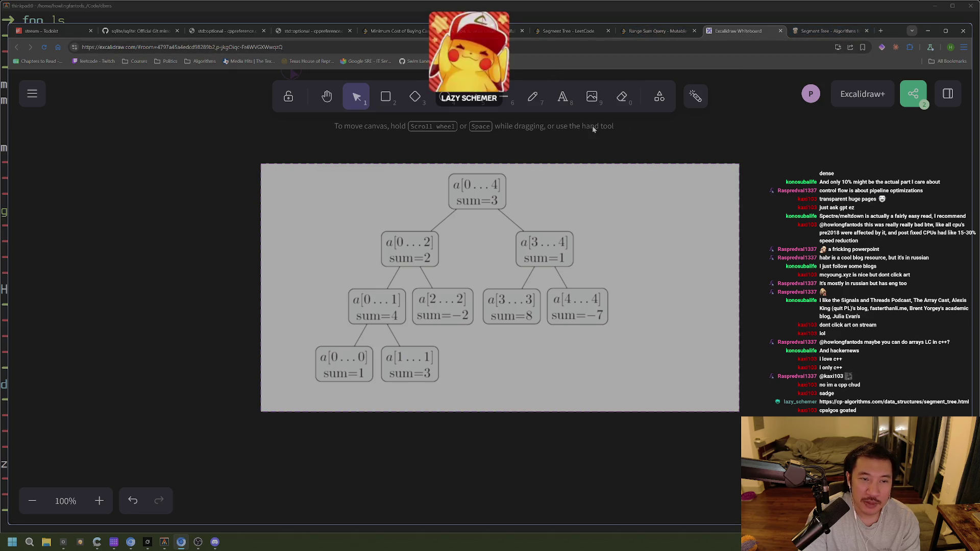
pyautogui.hotkey('alt', 'Tab')
pyautogui.hotkey('alt', 'Tab')
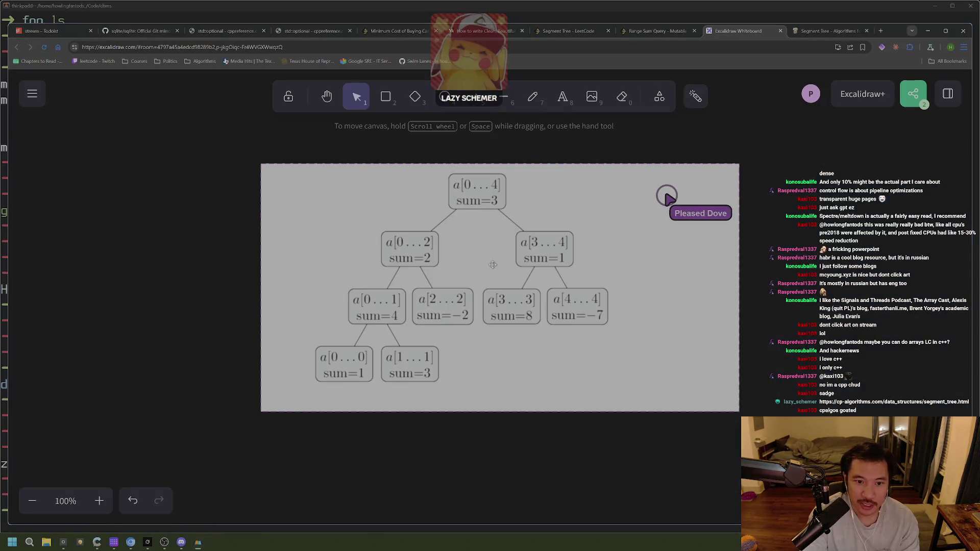
pyautogui.press('Return')
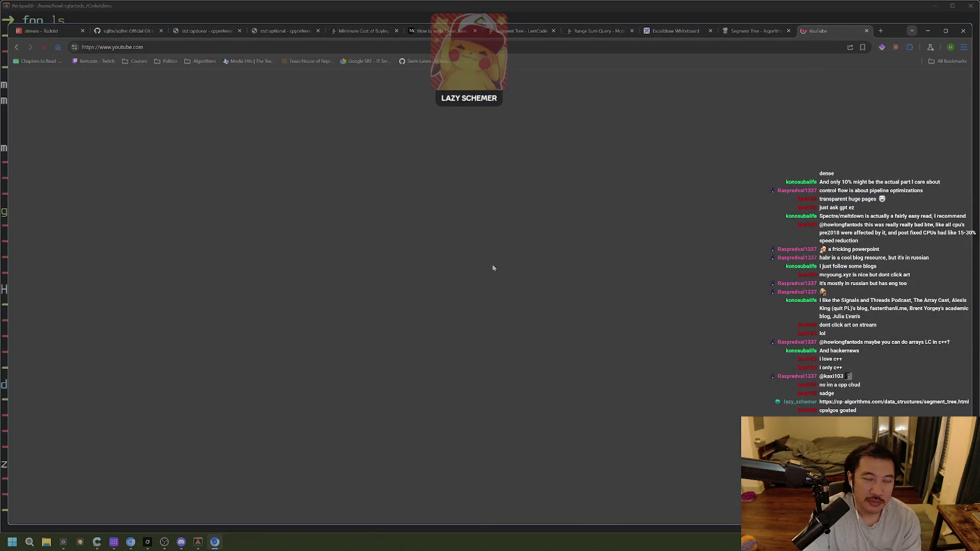
# Step: Start a new Claude chat and send the tree image with 'can you drow this in markdown'
pyautogui.click(385, 48)
pyautogui.write('algor')
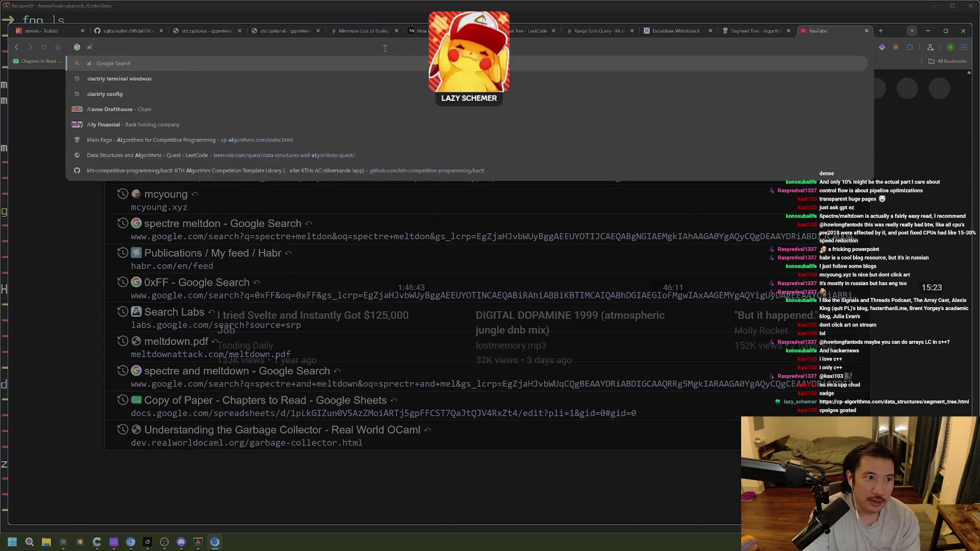
pyautogui.press('BackSpace')
pyautogui.press('BackSpace')
pyautogui.press('BackSpace')
pyautogui.write('claude')
pyautogui.press('Return')
pyautogui.hotkey('ctrl', 'v')
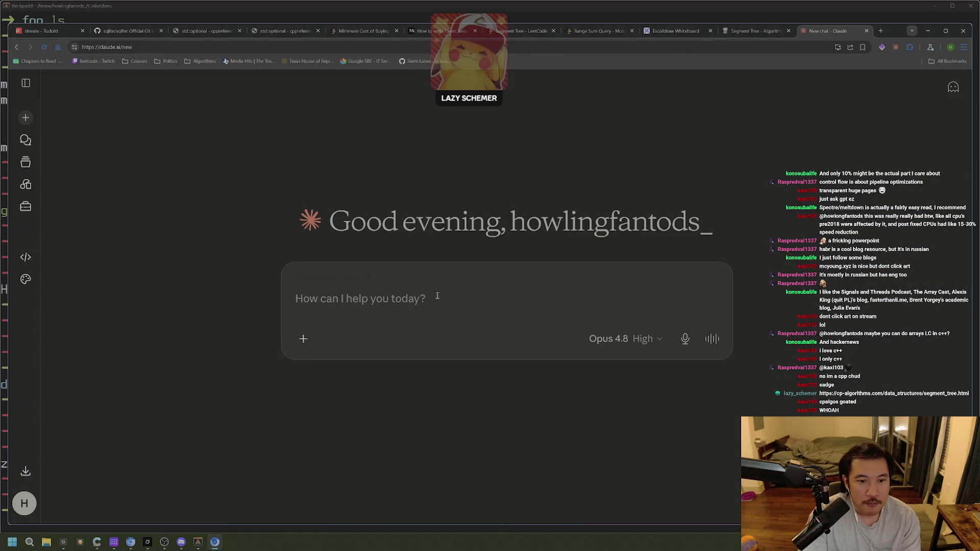
pyautogui.write('can y')
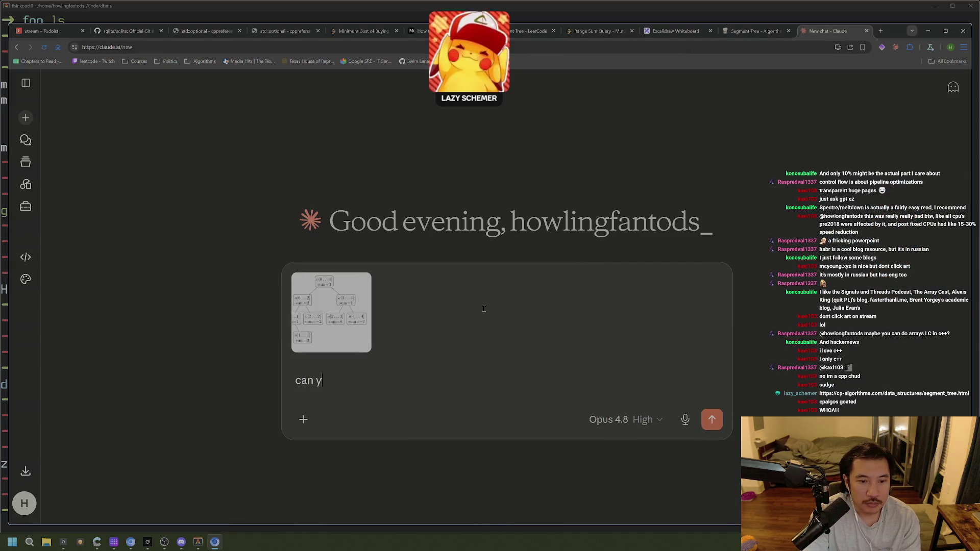
pyautogui.write('ou drow this in')
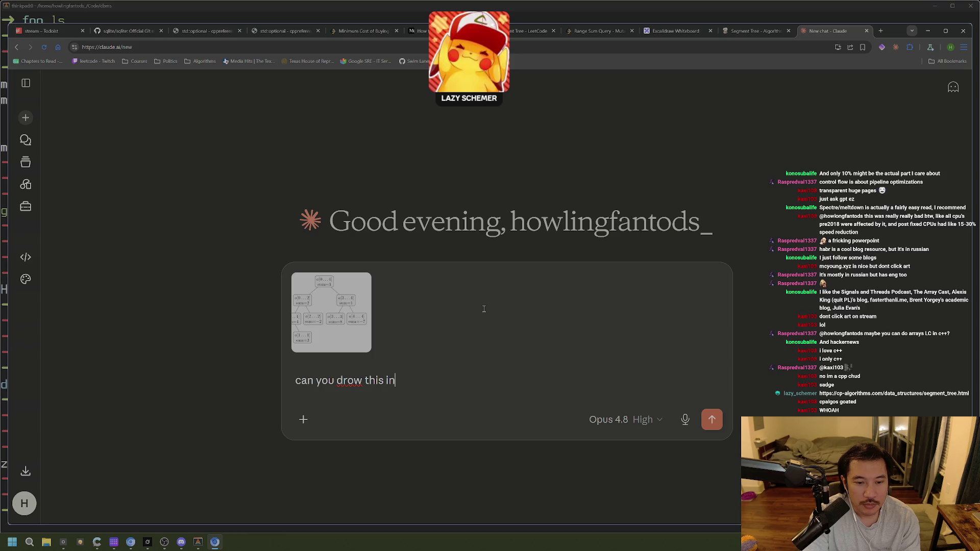
pyautogui.write(' markdown')
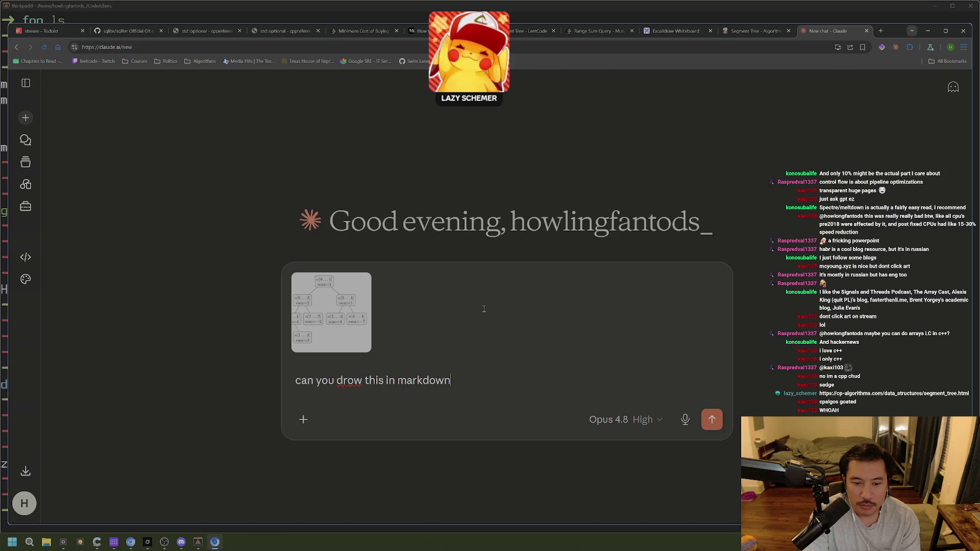
pyautogui.press('Return')
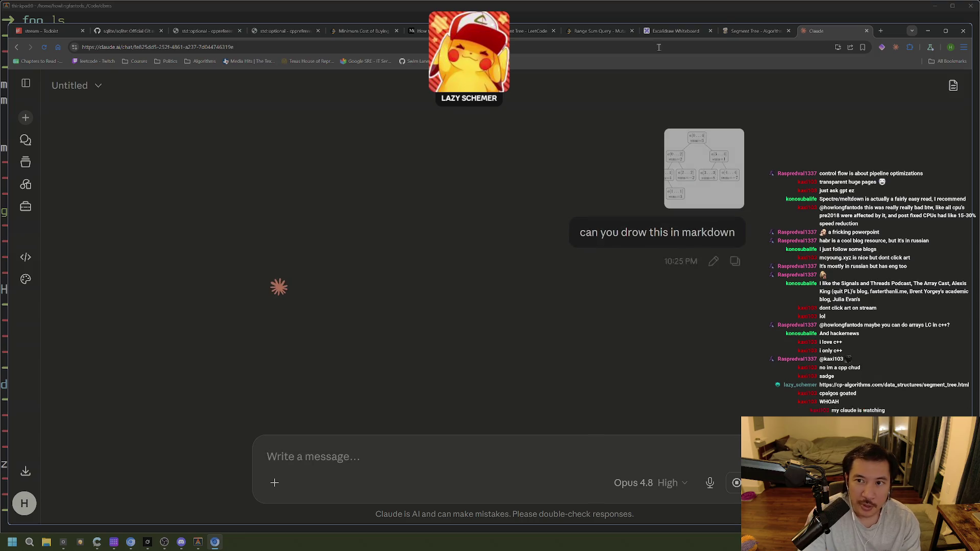
# Step: Switch back to the Excalidraw browser window and its 'Drawing in markdown' chat tab
pyautogui.hotkey('alt', '4')
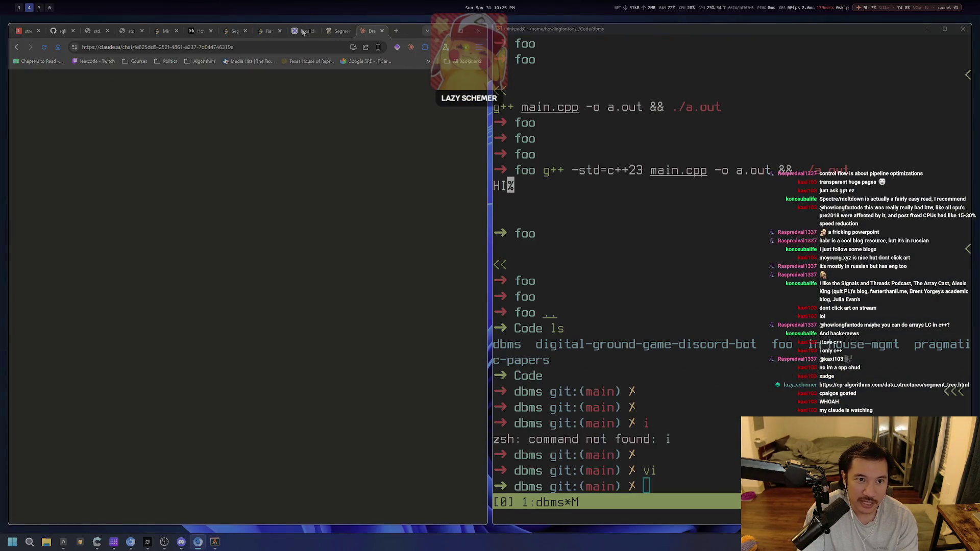
pyautogui.hotkey('alt', '3')
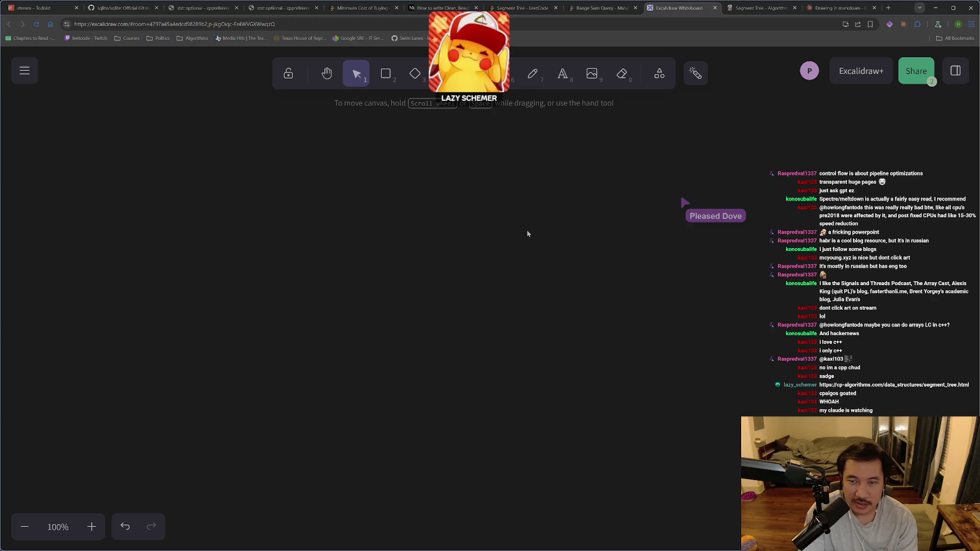
pyautogui.click(818, 14)
# Step: Open the cp-algorithms segment tree picture on its own and copy it
pyautogui.click(740, 12)
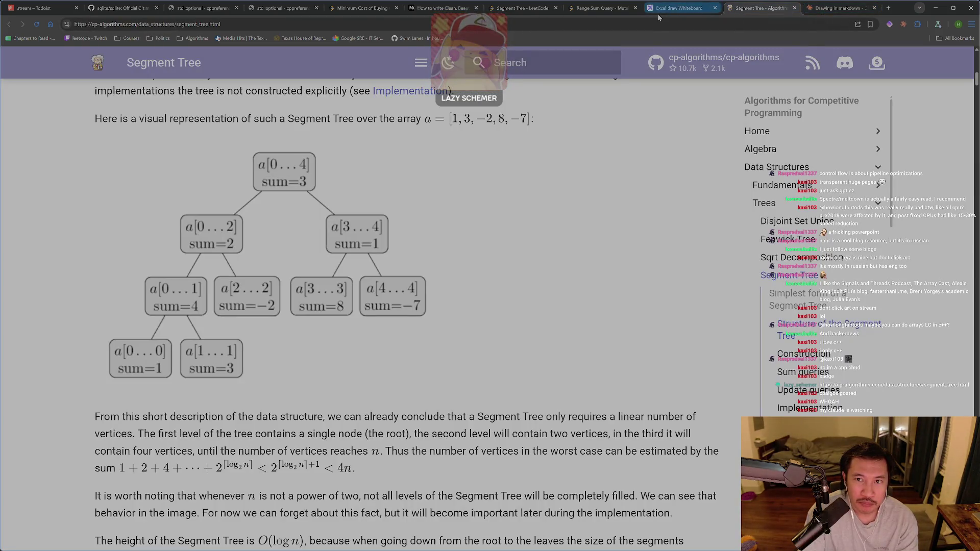
pyautogui.click(658, 14)
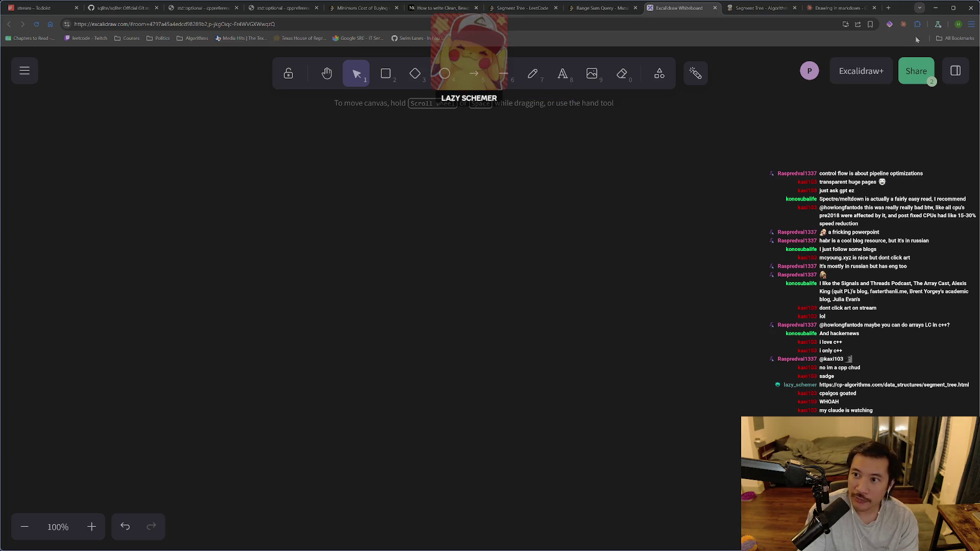
pyautogui.click(761, 9)
pyautogui.rightClick(390, 226)
pyautogui.click(409, 233)
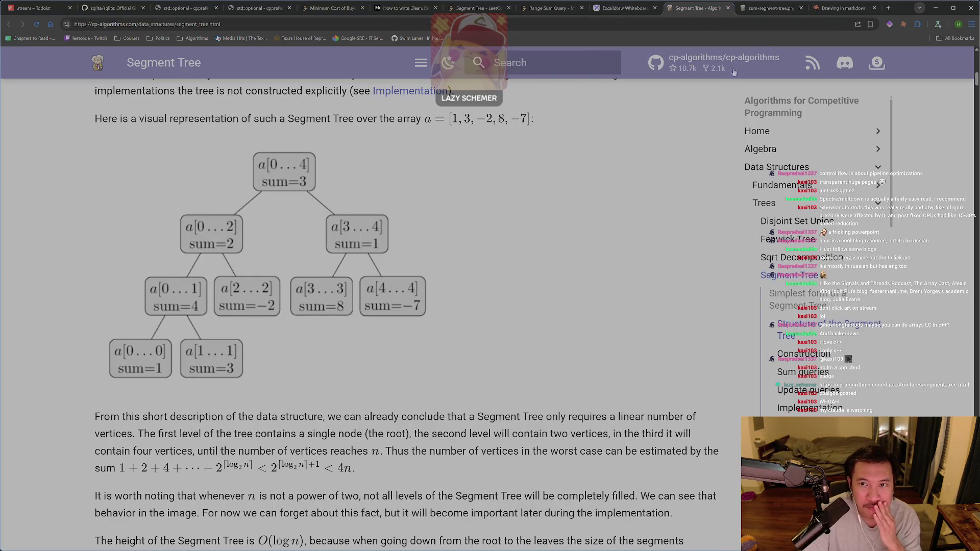
pyautogui.click(770, 7)
pyautogui.rightClick(482, 174)
pyautogui.rightClick(449, 232)
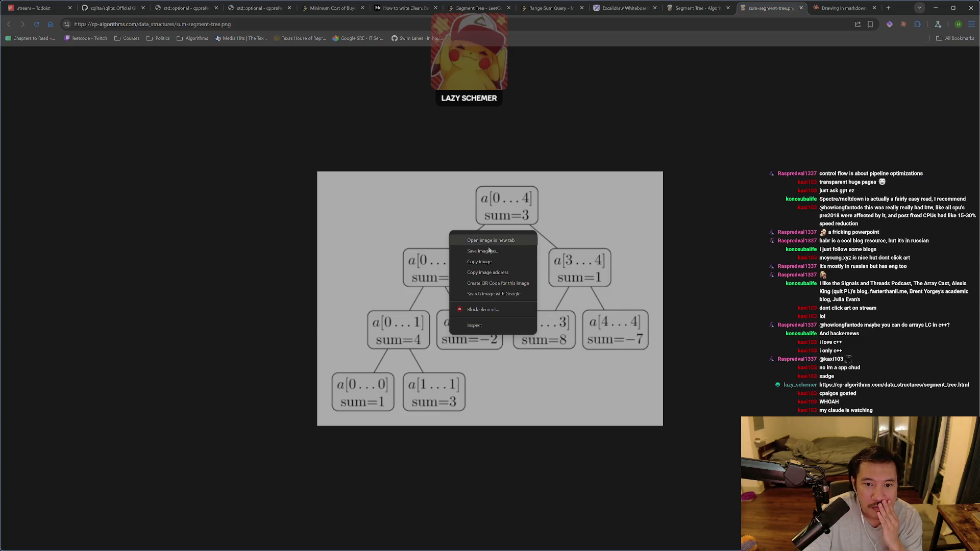
pyautogui.click(475, 261)
# Step: Paste the tree picture onto the Excalidraw canvas, allowing clipboard access, and position it near the centre
pyautogui.click(626, 8)
pyautogui.rightClick(381, 312)
pyautogui.click(418, 330)
pyautogui.click(135, 84)
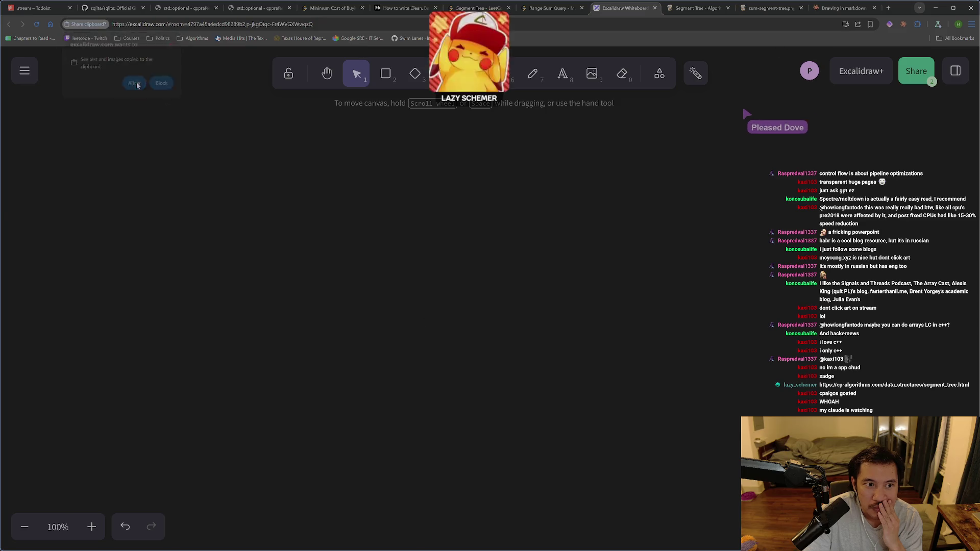
pyautogui.moveTo(481, 309); pyautogui.dragTo(573, 318)
pyautogui.click(740, 265)
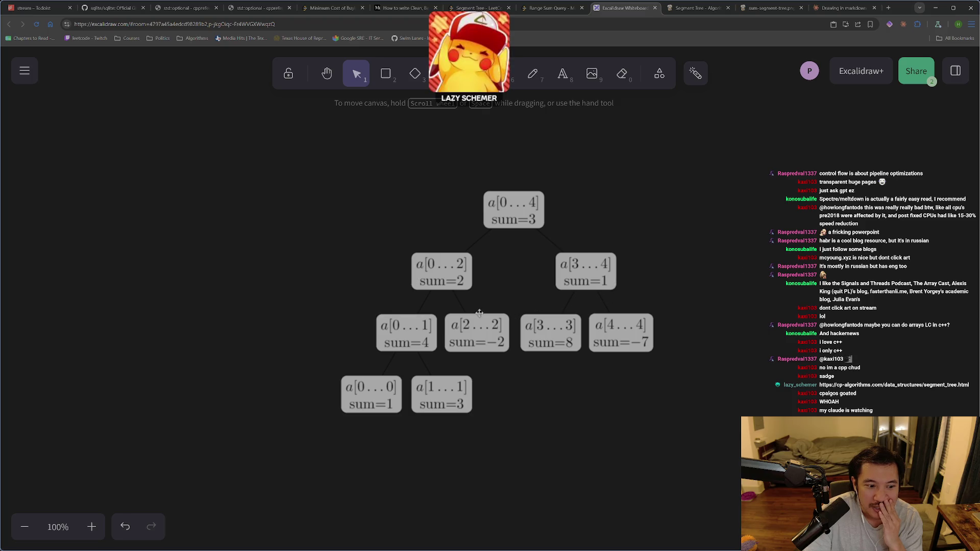
pyautogui.moveTo(462, 314); pyautogui.dragTo(403, 288)
pyautogui.click(774, 243)
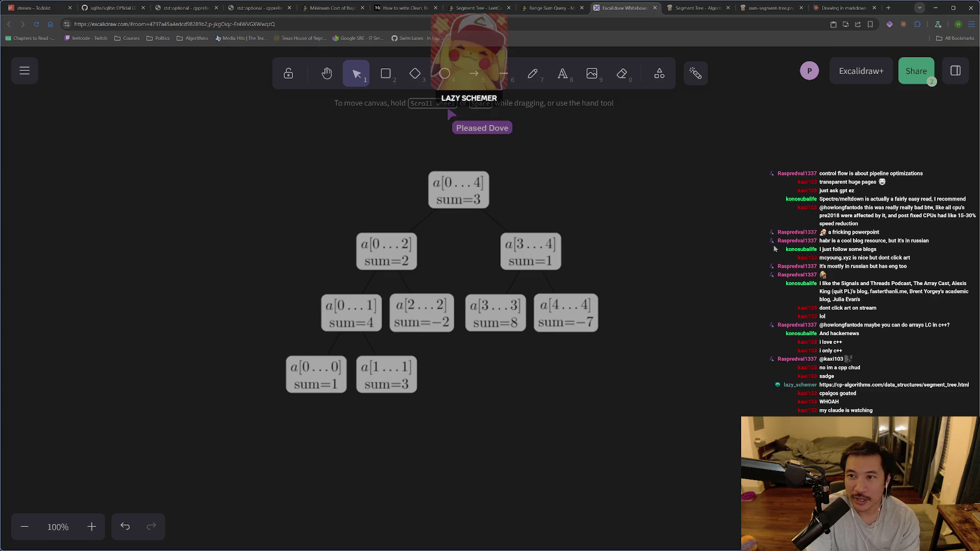
# Step: Load excalidraw.com in a new browser tab
pyautogui.hotkey('ctrl', 't')
pyautogui.write('exc')
pyautogui.press('Return')
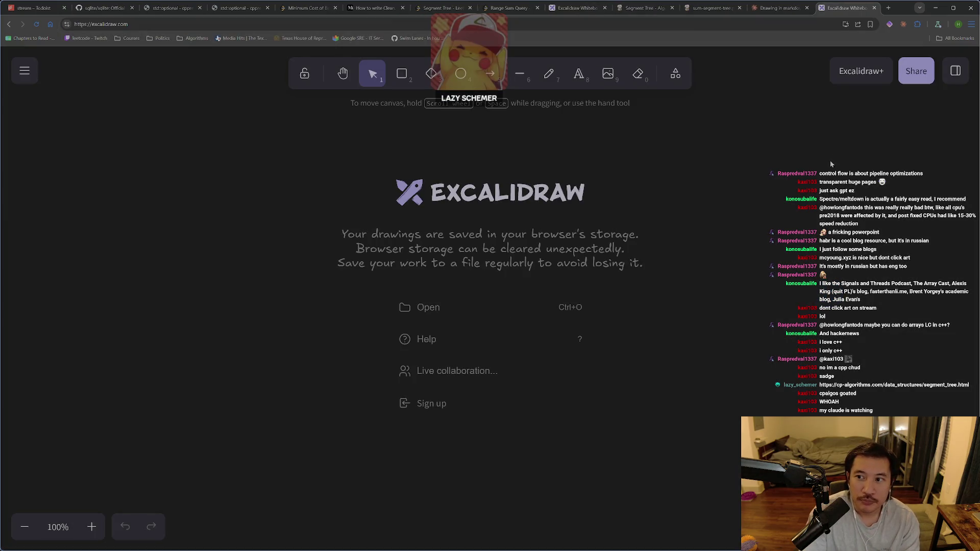
# Step: Paste the segment tree picture onto the fresh canvas and place it near the centre
pyautogui.hotkey('ctrl', 'v')
pyautogui.moveTo(659, 238); pyautogui.dragTo(458, 287)
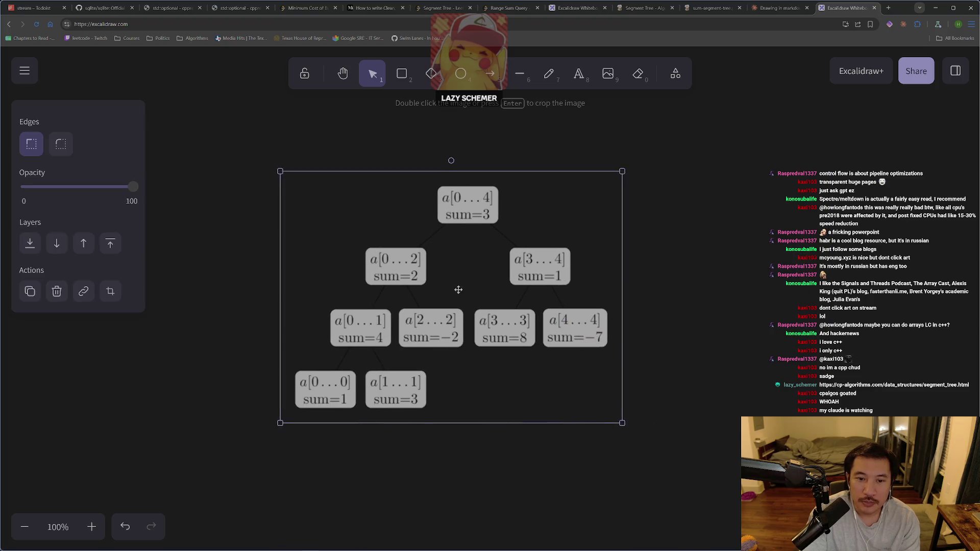
pyautogui.click(877, 120)
pyautogui.click(872, 75)
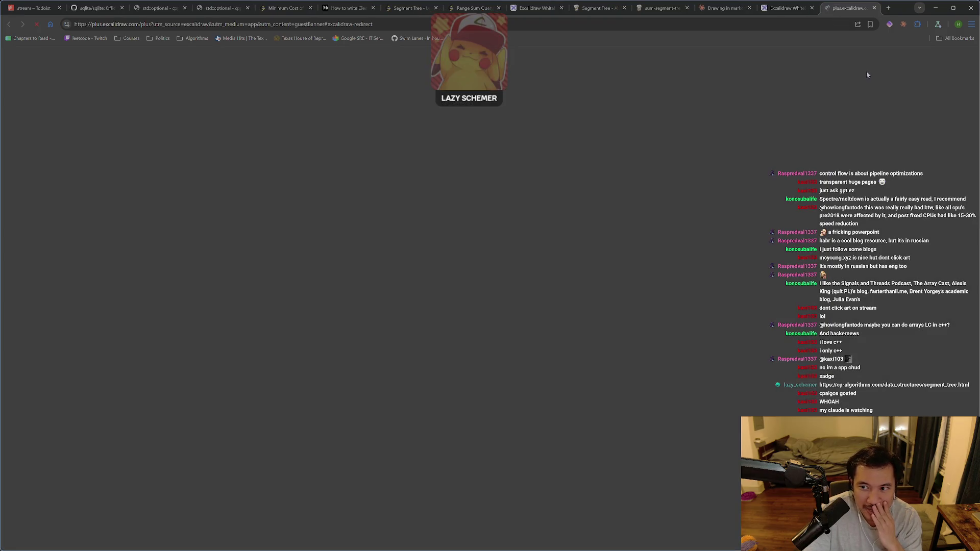
pyautogui.click(874, 8)
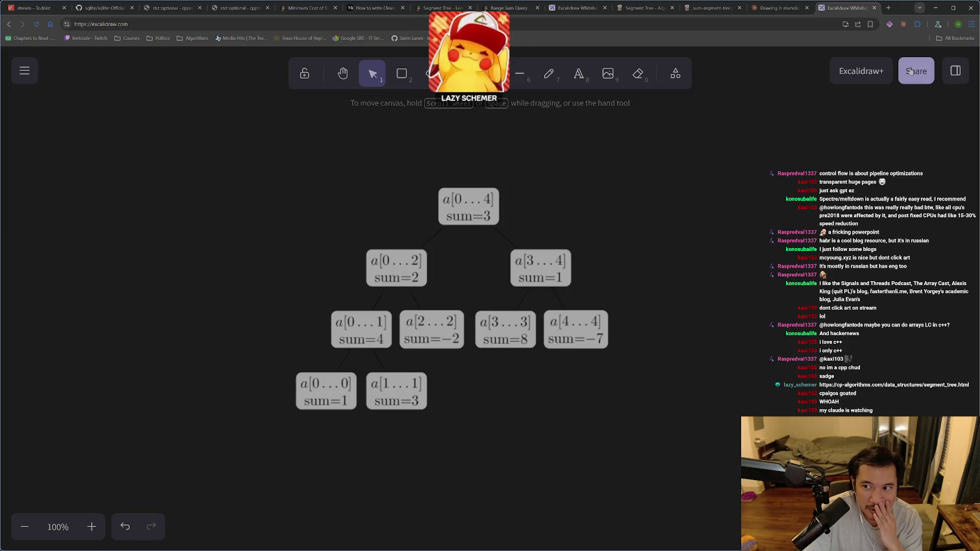
# Step: Start a live collaboration session, copy its room link, and nudge the tree slightly right
pyautogui.click(913, 70)
pyautogui.click(533, 273)
pyautogui.click(580, 238)
pyautogui.click(729, 250)
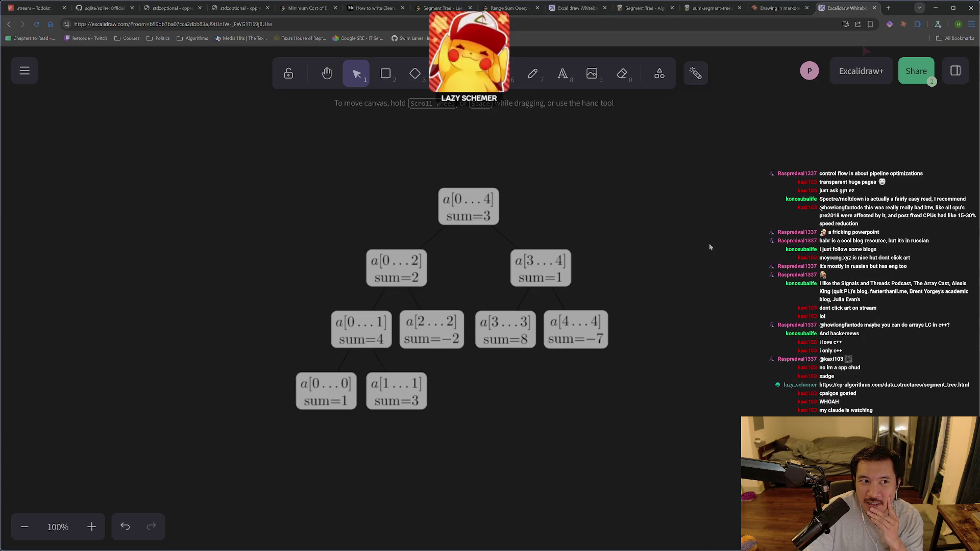
pyautogui.moveTo(465, 313); pyautogui.dragTo(486, 307)
pyautogui.click(684, 278)
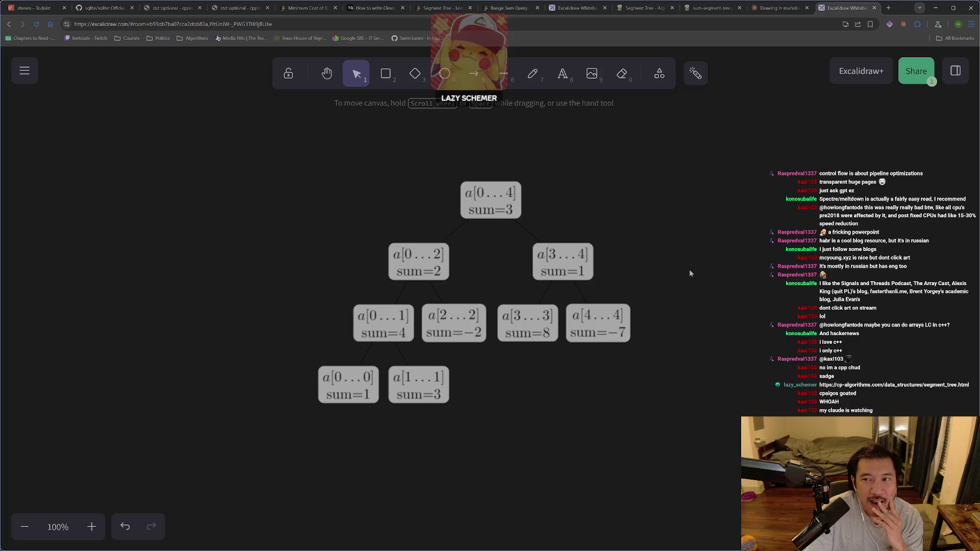
# Step: Paste Claude's ASCII segment tree onto the canvas, then undo the paste
pyautogui.click(780, 8)
pyautogui.scroll(-5, 591, 269)
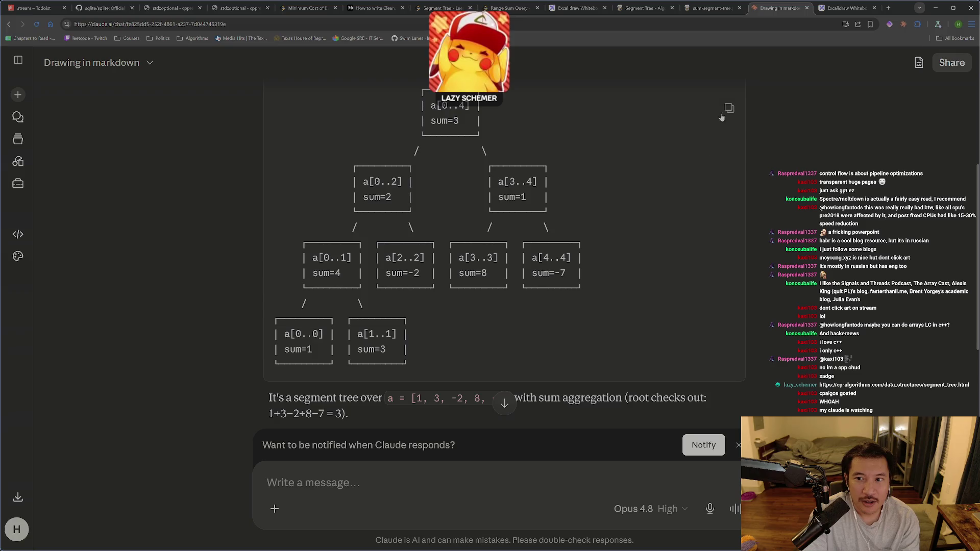
pyautogui.click(836, 8)
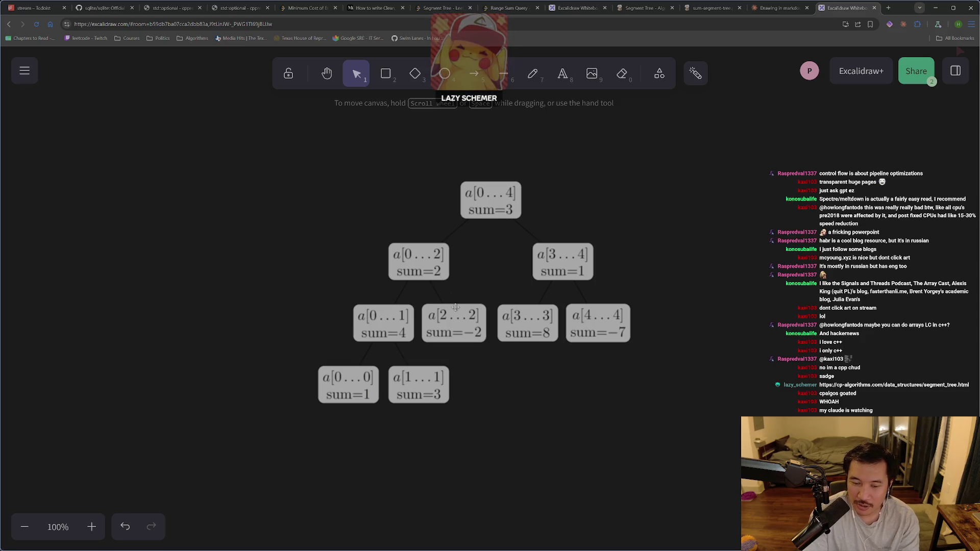
pyautogui.hotkey('ctrl', 'v')
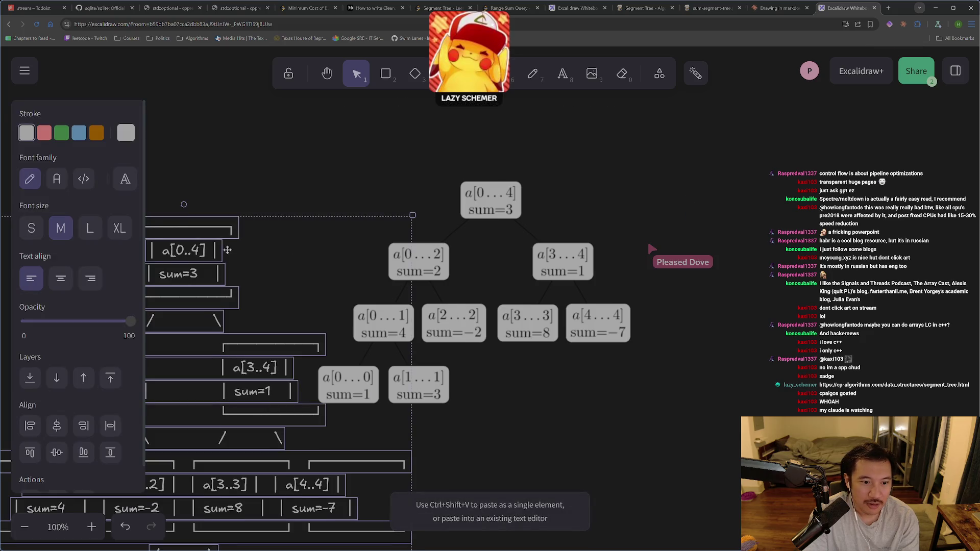
pyautogui.moveTo(225, 250); pyautogui.dragTo(482, 137)
pyautogui.hotkey('ctrl', 'z')
pyautogui.hotkey('ctrl', 'z')
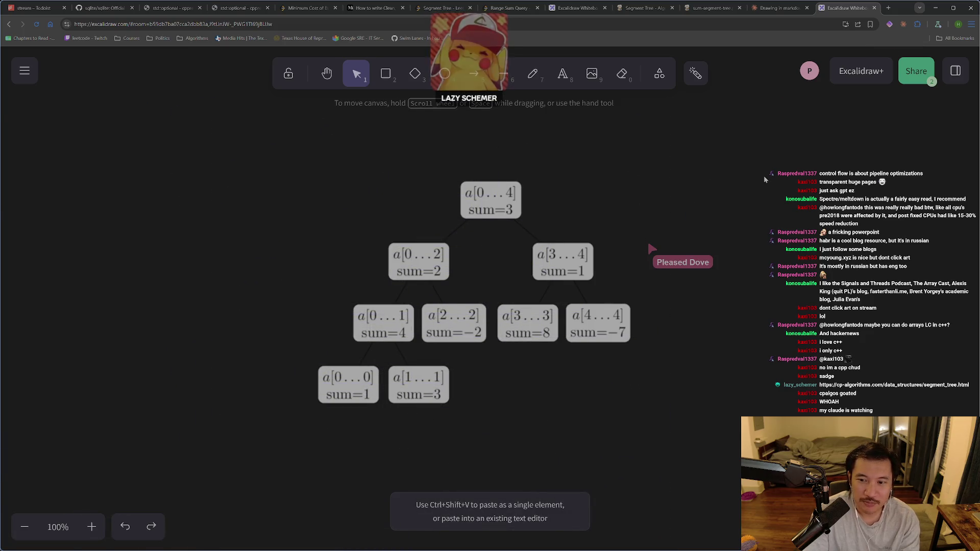
# Step: Scroll to the ASCII tree in the Claude chat, then return to the whiteboard
pyautogui.click(779, 8)
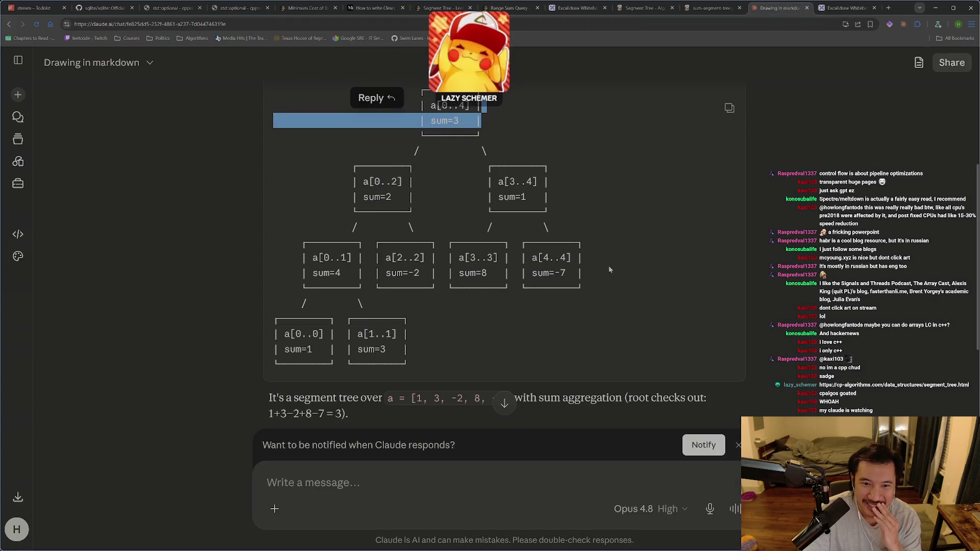
pyautogui.scroll(2, 572, 347)
pyautogui.scroll(-1, 483, 238)
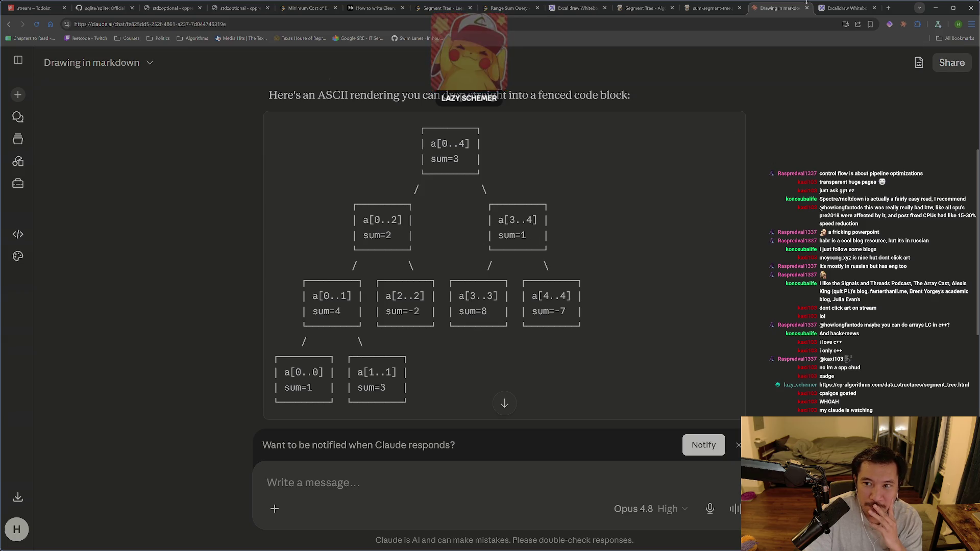
pyautogui.click(845, 7)
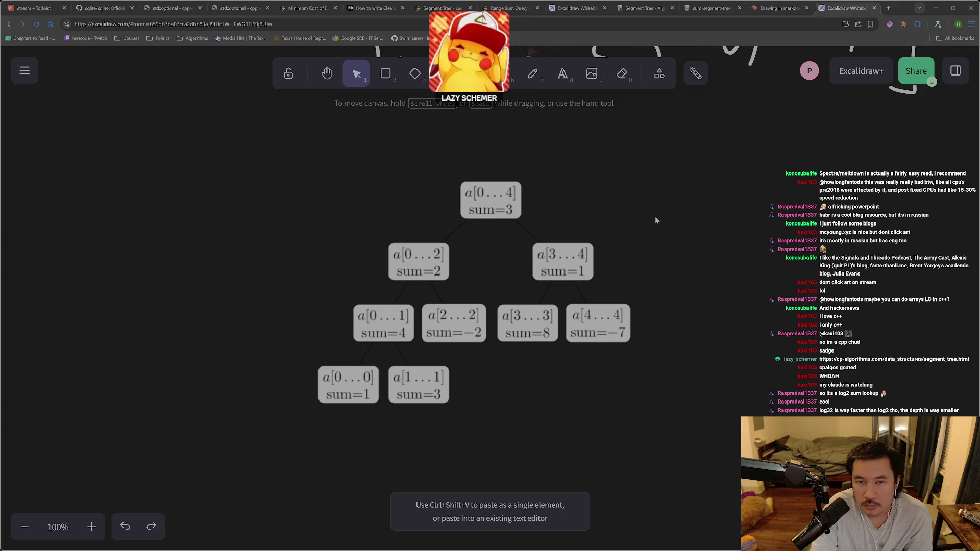
# Step: Drag the segment tree diagram up and to the right on the canvas
pyautogui.moveTo(607, 231); pyautogui.dragTo(647, 206)
# Step: Deselect the repositioned segment tree diagram by selecting empty canvas
pyautogui.click(740, 222)
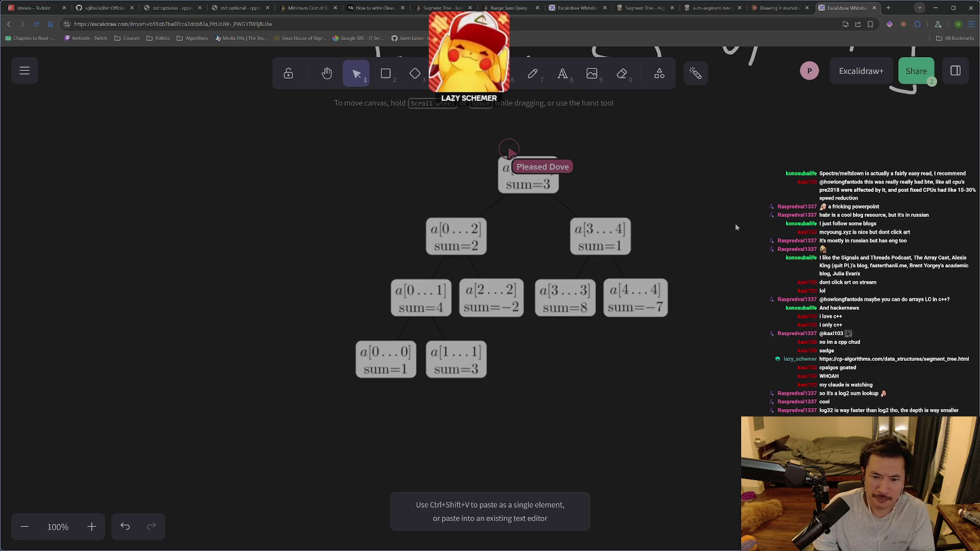
# Step: Zoom out to 60% and pan with the Hand tool so the array and tree show together
pyautogui.scroll(2, 732, 239)
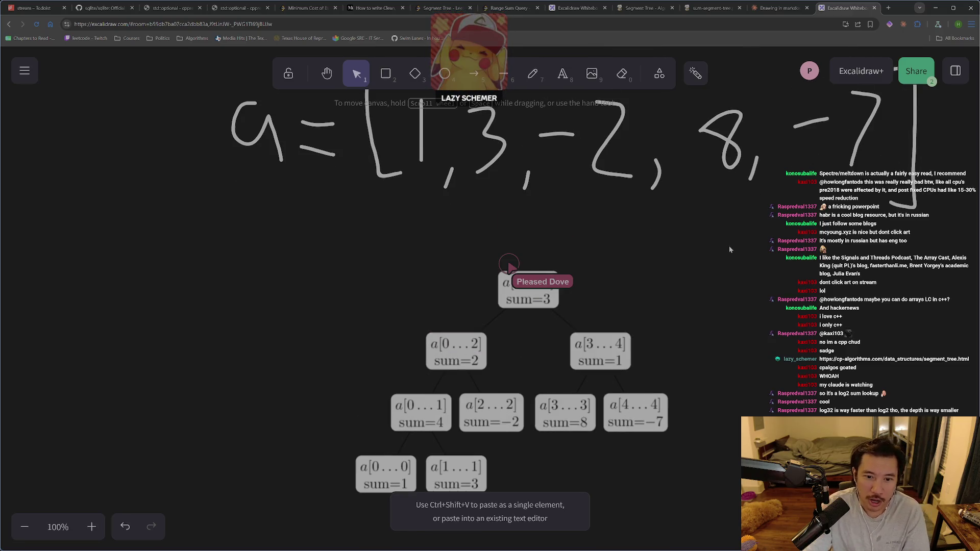
pyautogui.keyDown('ctrl'); pyautogui.scroll(-2, 713, 306); pyautogui.keyUp('ctrl')
pyautogui.scroll(-2, 713, 308)
pyautogui.scroll(-1, 713, 312)
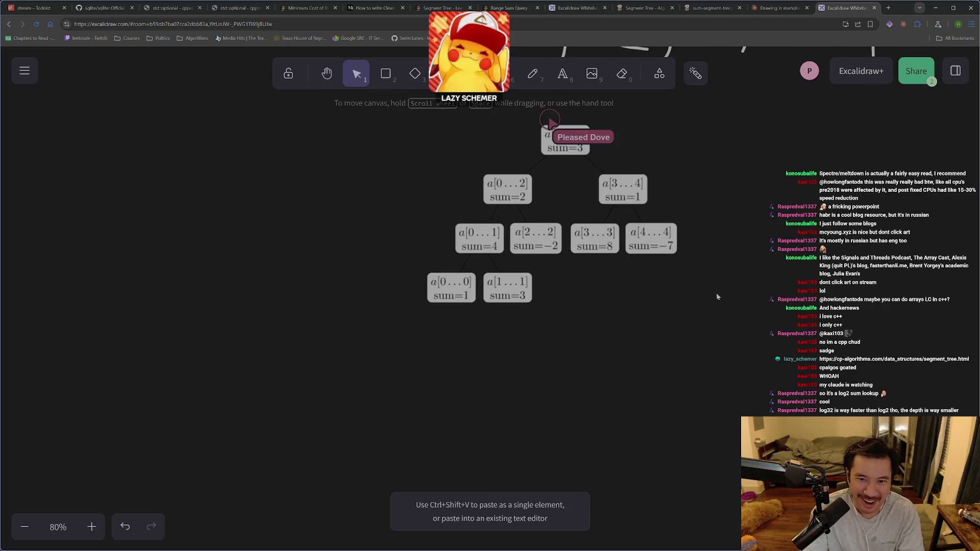
pyautogui.scroll(3, 725, 294)
pyautogui.scroll(2, 737, 302)
pyautogui.keyDown('ctrl'); pyautogui.scroll(-2, 733, 307); pyautogui.keyUp('ctrl')
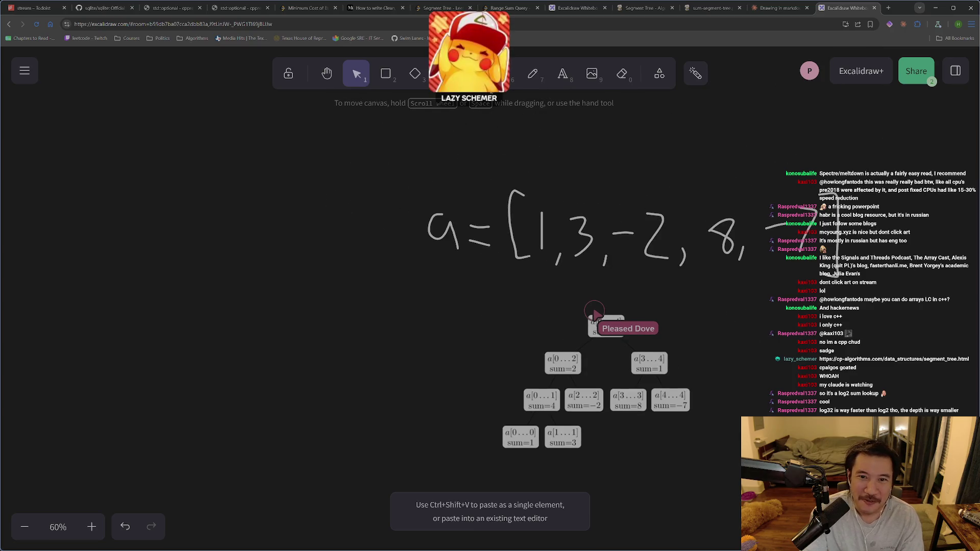
pyautogui.click(327, 73)
pyautogui.moveTo(723, 341); pyautogui.dragTo(543, 298)
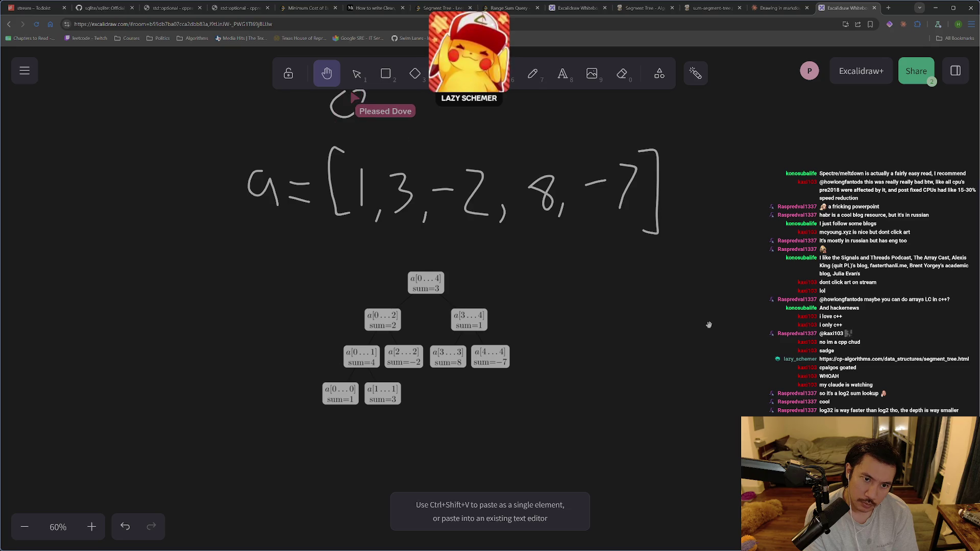
pyautogui.scroll(1, 708, 306)
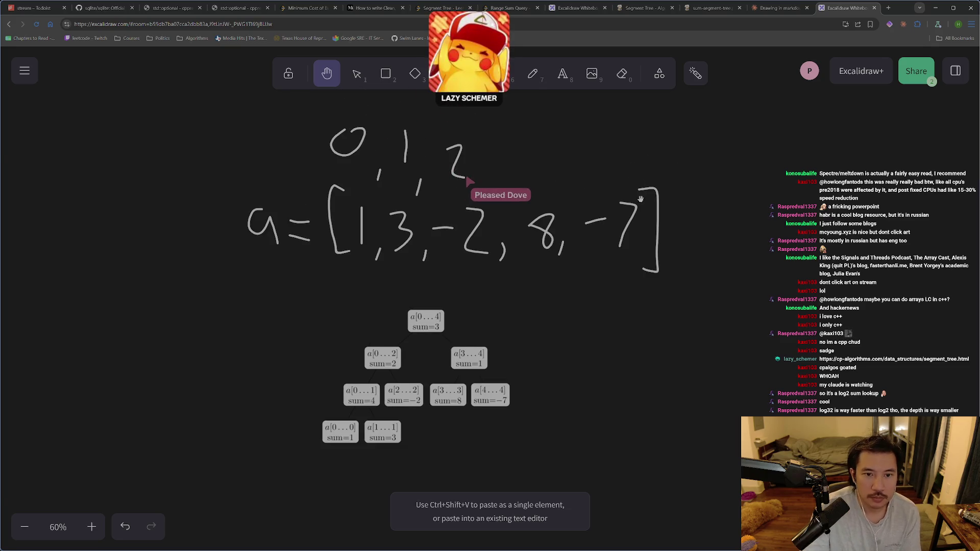
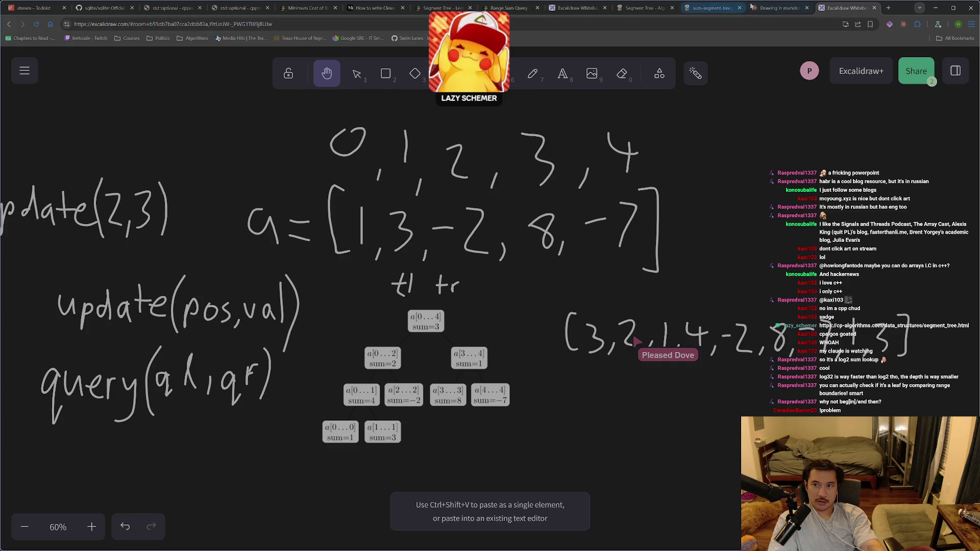
# Step: Glance at the Range Sum Query problem tab, then return to the segment tree whiteboard
pyautogui.hotkey('ctrl', 'shift', 'Tab')
pyautogui.hotkey('ctrl', 'shift', 'Tab')
pyautogui.hotkey('ctrl', 'shift', 'Tab')
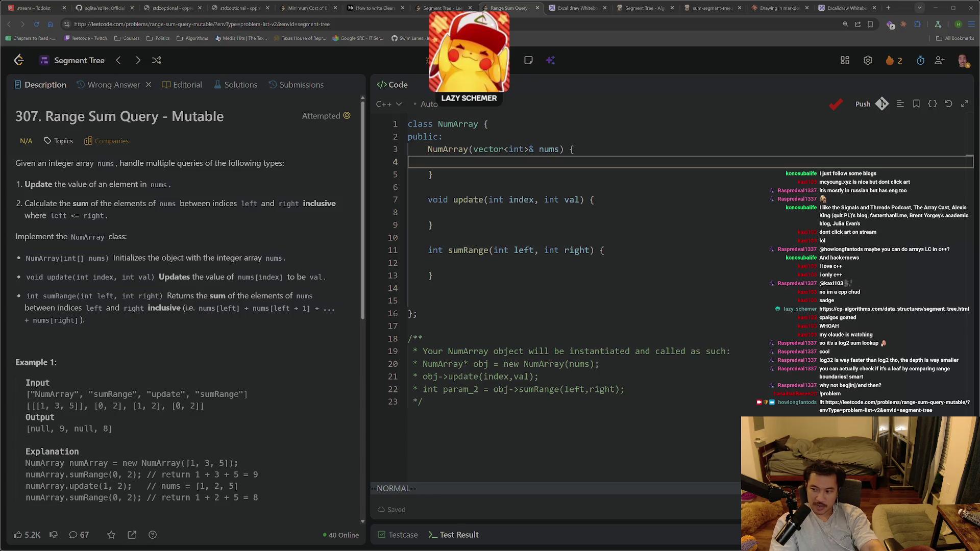
pyautogui.click(827, 8)
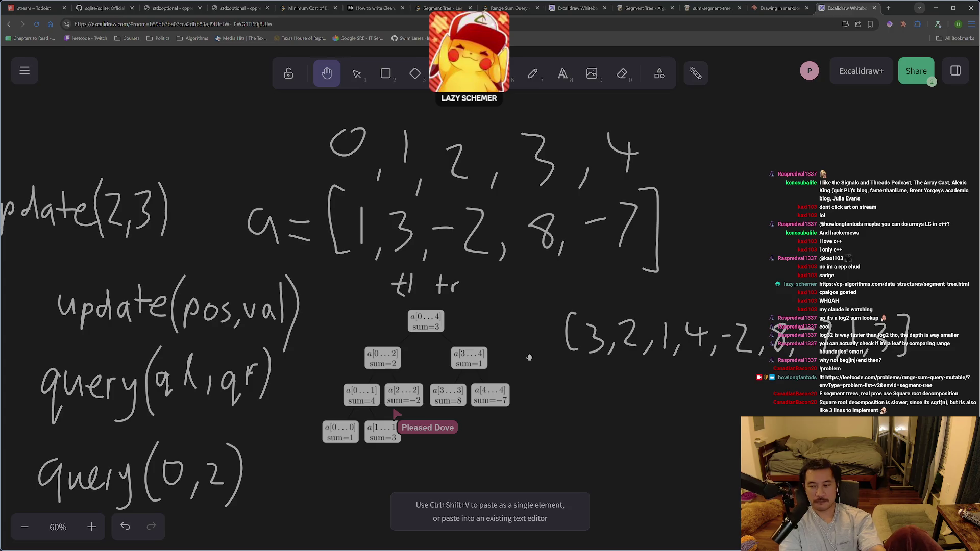
# Step: Search 'sqtr curve' in a new tab and preview the Math Stack Exchange square-root curve image
pyautogui.hotkey('ctrl', 't')
pyautogui.write('s')
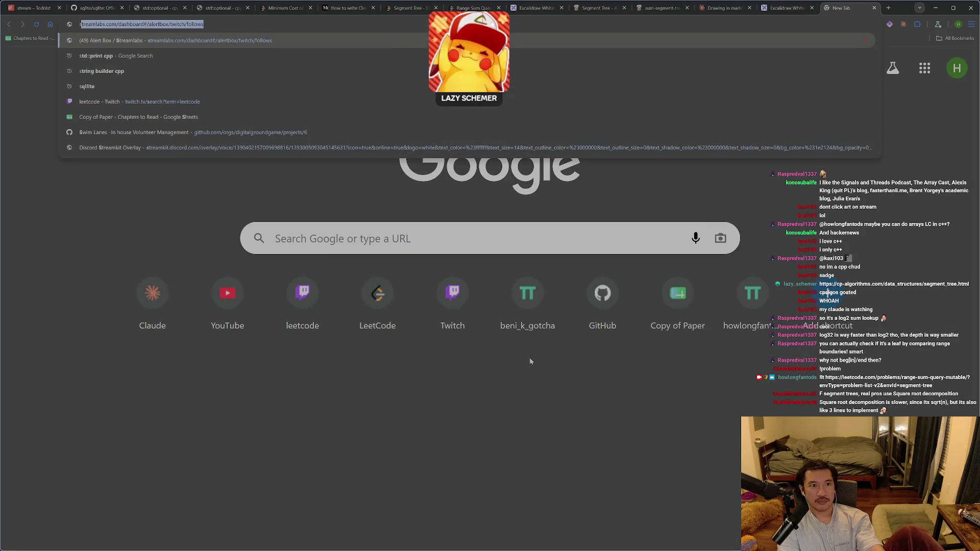
pyautogui.write('qt')
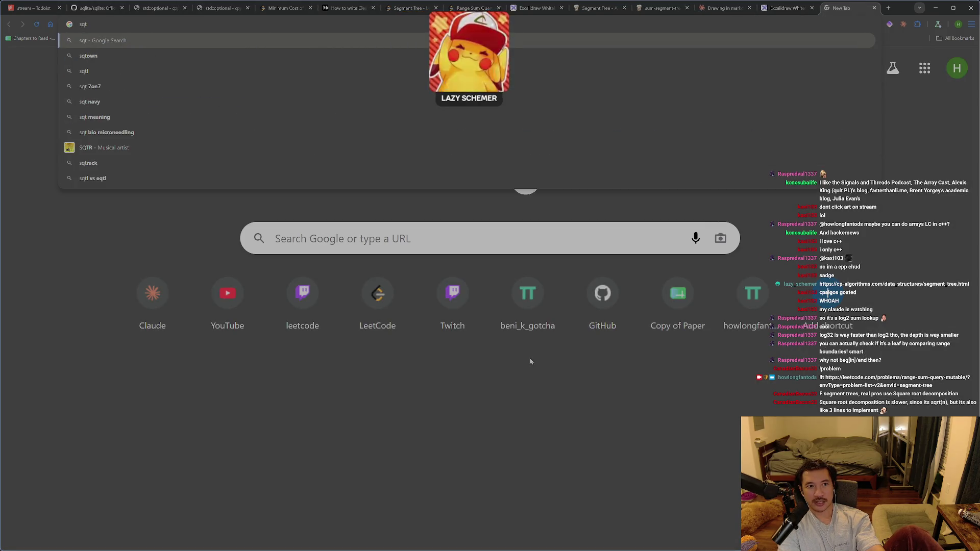
pyautogui.write('r')
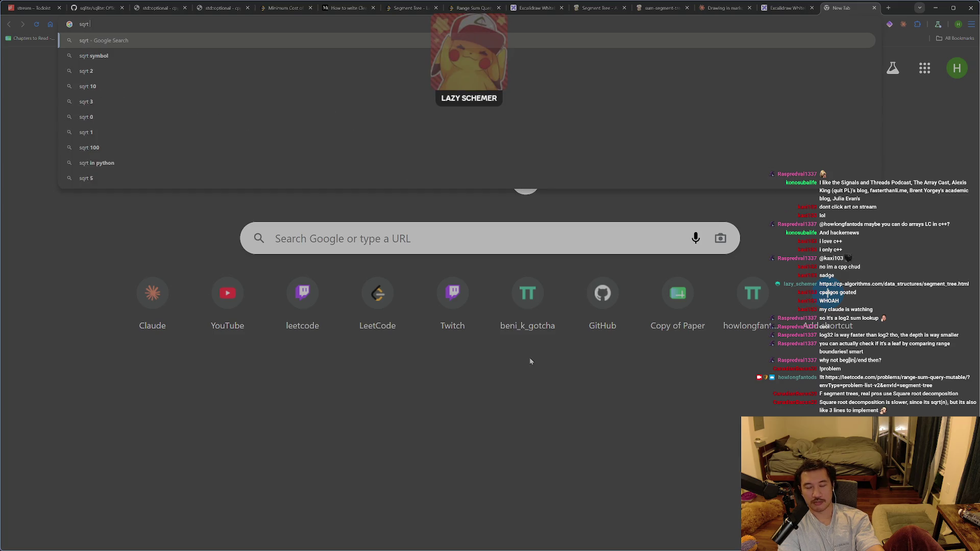
pyautogui.write(' curve')
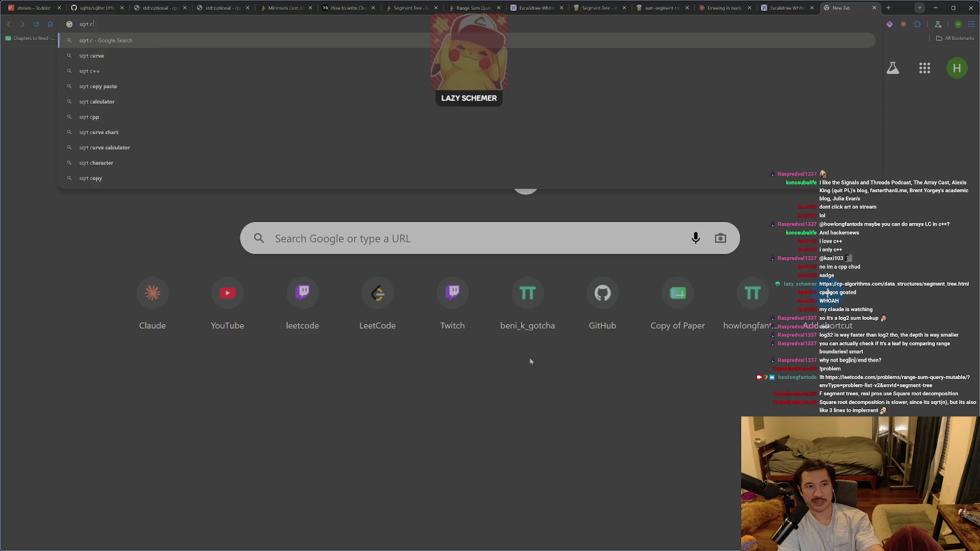
pyautogui.press('Return')
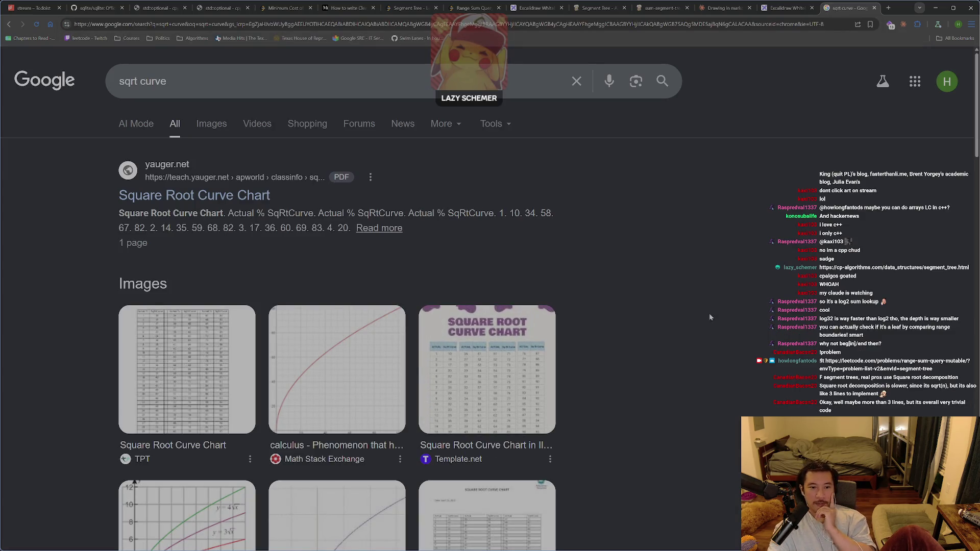
pyautogui.click(378, 352)
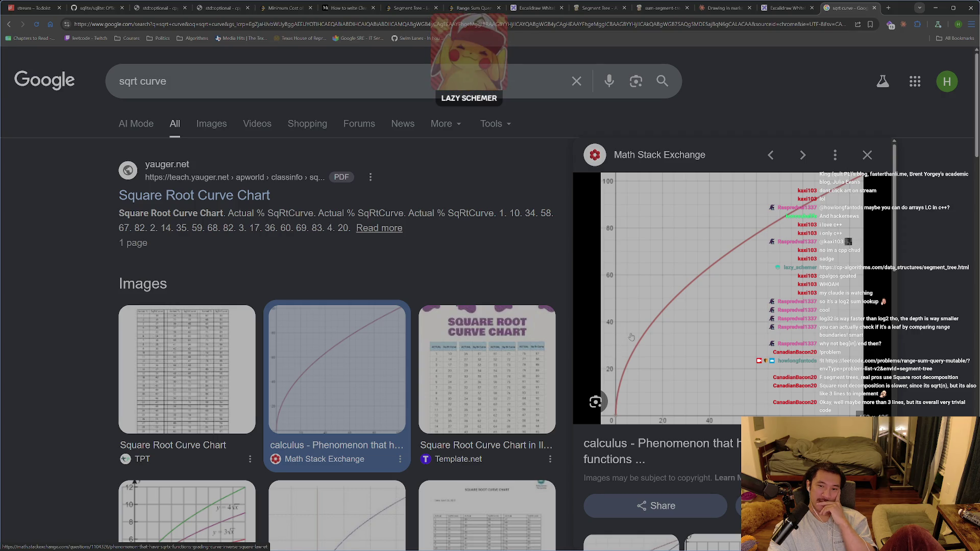
# Step: Preview the CK-12 square root function graphs further down the results, then go back to the whiteboard
pyautogui.scroll(-3, 565, 318)
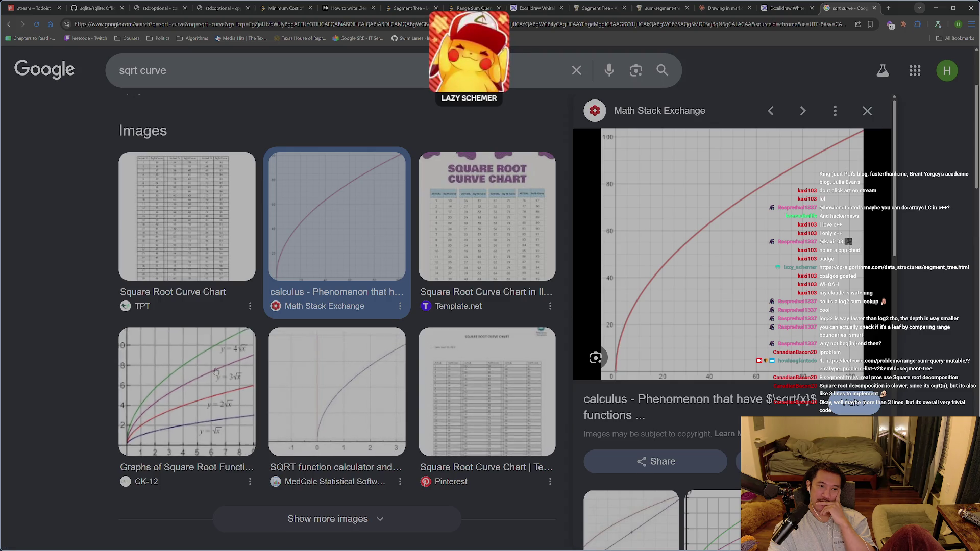
pyautogui.click(187, 392)
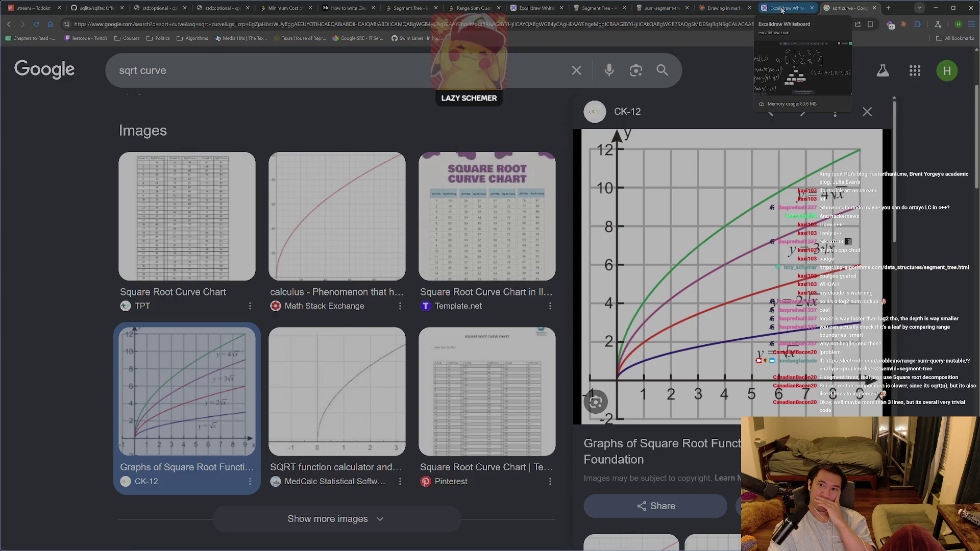
pyautogui.click(783, 10)
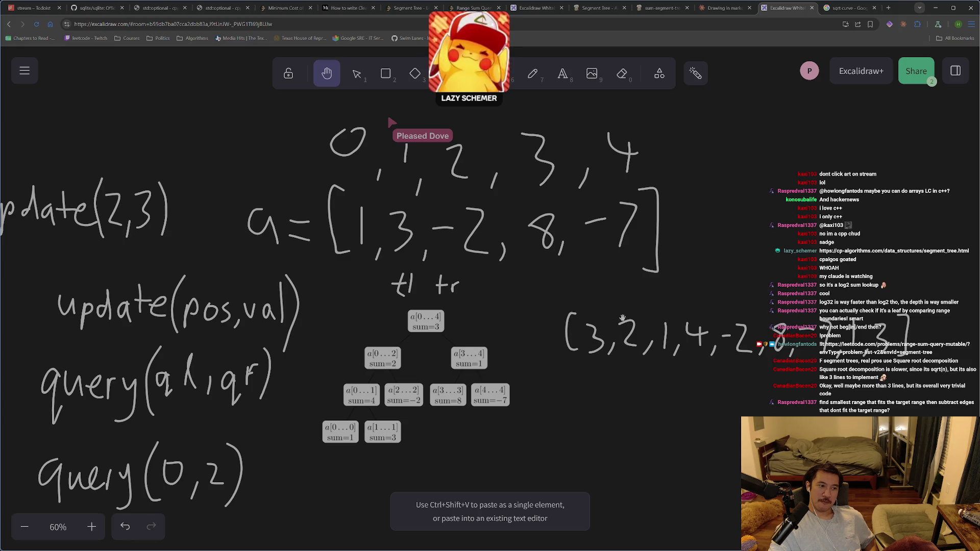
# Step: Pan the board to show space below the array, pick the freehand pencil, and undo the last change
pyautogui.moveTo(615, 448); pyautogui.dragTo(598, 391)
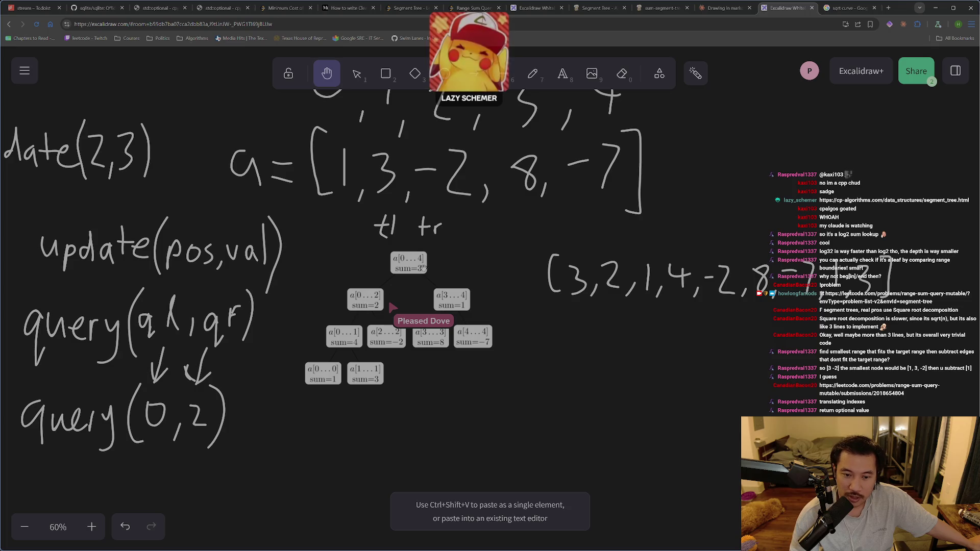
pyautogui.moveTo(393, 267); pyautogui.dragTo(391, 265)
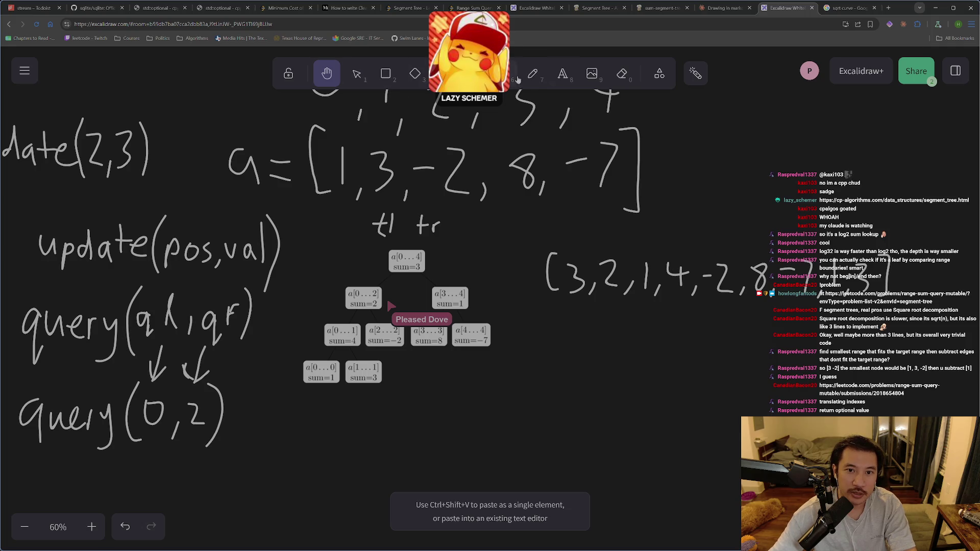
pyautogui.click(533, 74)
pyautogui.hotkey('ctrl', 'z')
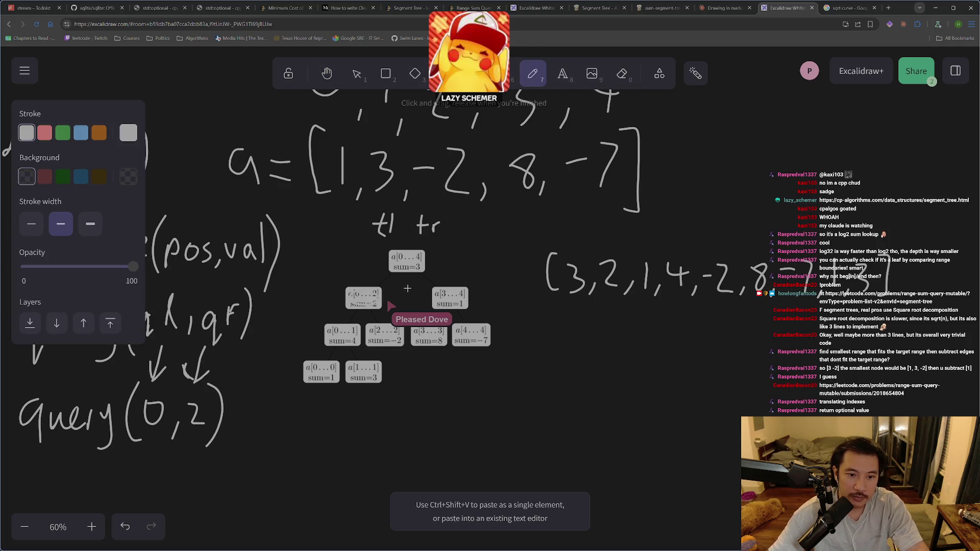
# Step: In green, circle the a[0…2], a[3…4] and a[3…3] nodes with marks beside a[3…4]
pyautogui.click(63, 132)
pyautogui.moveTo(381, 295); pyautogui.dragTo(378, 293)
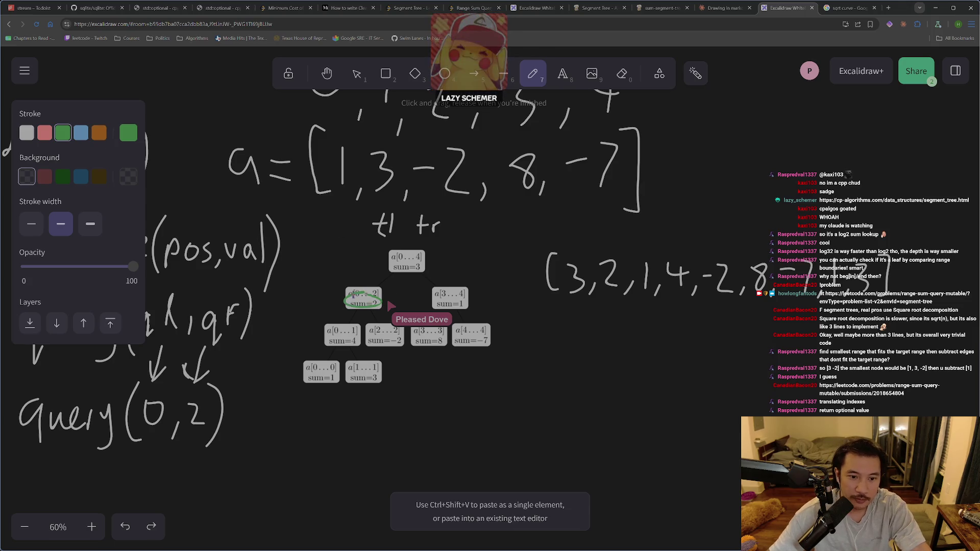
pyautogui.moveTo(468, 292); pyautogui.dragTo(454, 288)
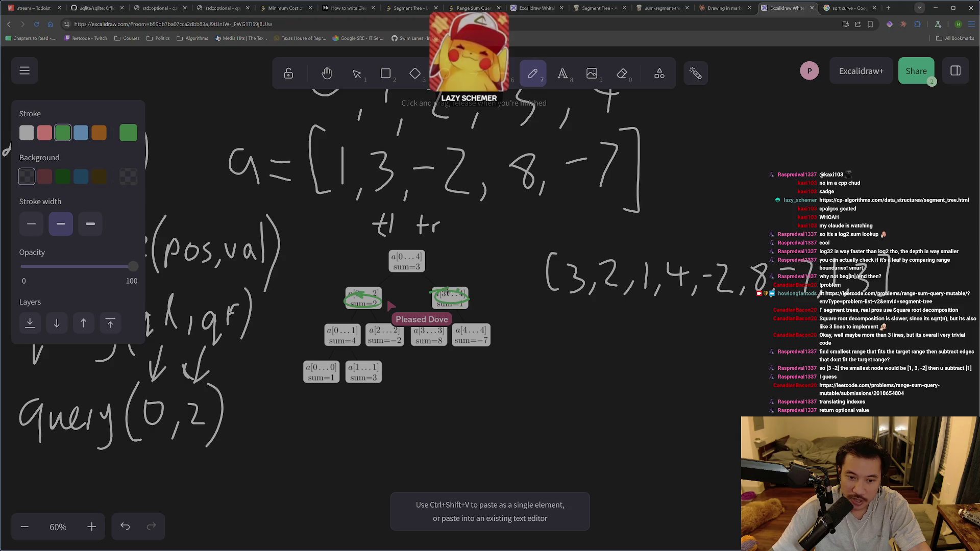
pyautogui.moveTo(443, 274); pyautogui.dragTo(463, 274)
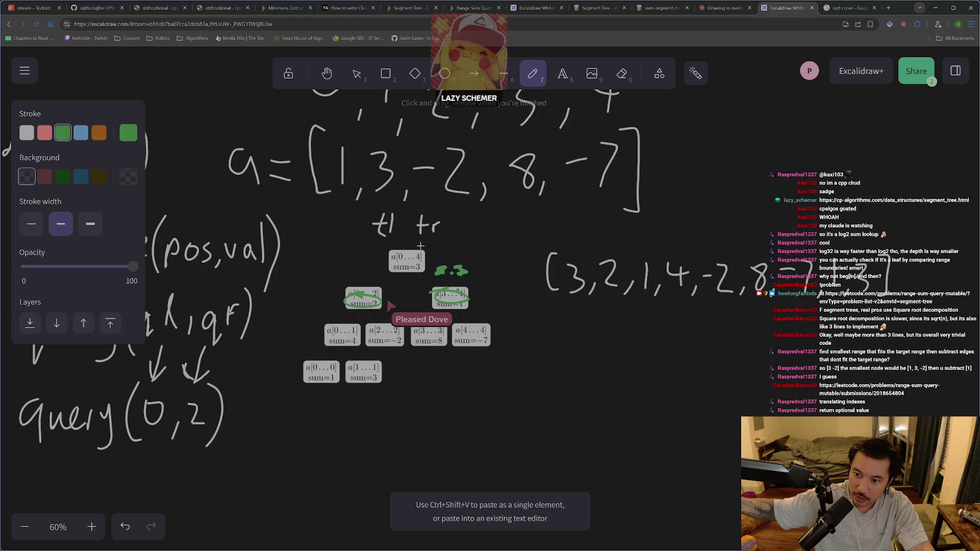
pyautogui.moveTo(461, 297)
pyautogui.mouseDown()
pyautogui.moveTo(443, 299)
pyautogui.moveTo(441, 341)
pyautogui.mouseUp()
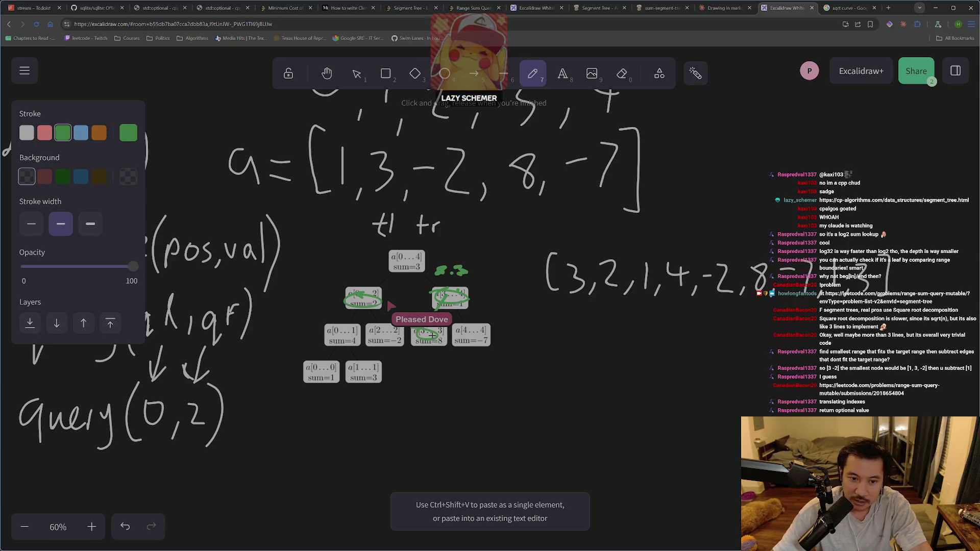
pyautogui.moveTo(475, 266); pyautogui.dragTo(485, 268)
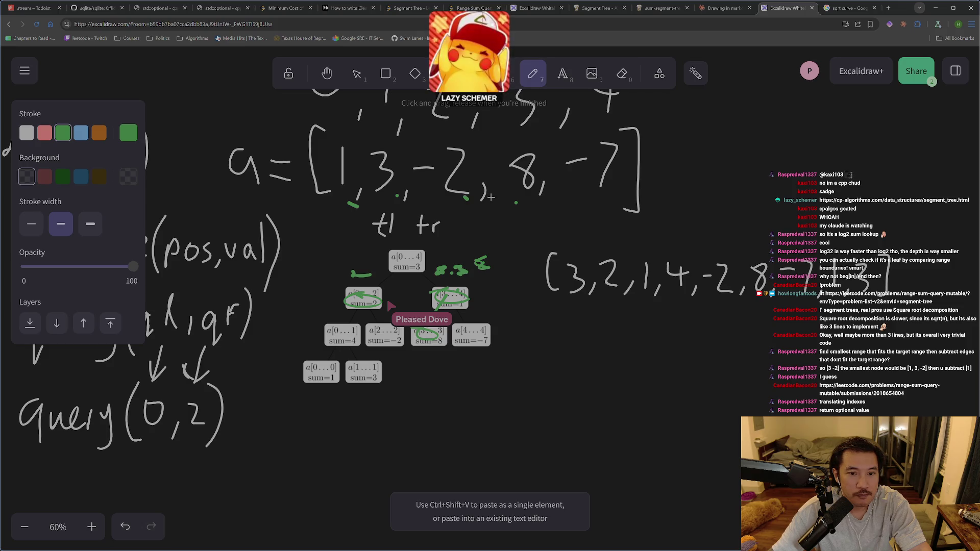
# Step: Link a[3…4] to a[3…3], circle the root's sum, underline the array, undoing stray strokes
pyautogui.moveTo(404, 242); pyautogui.dragTo(409, 249)
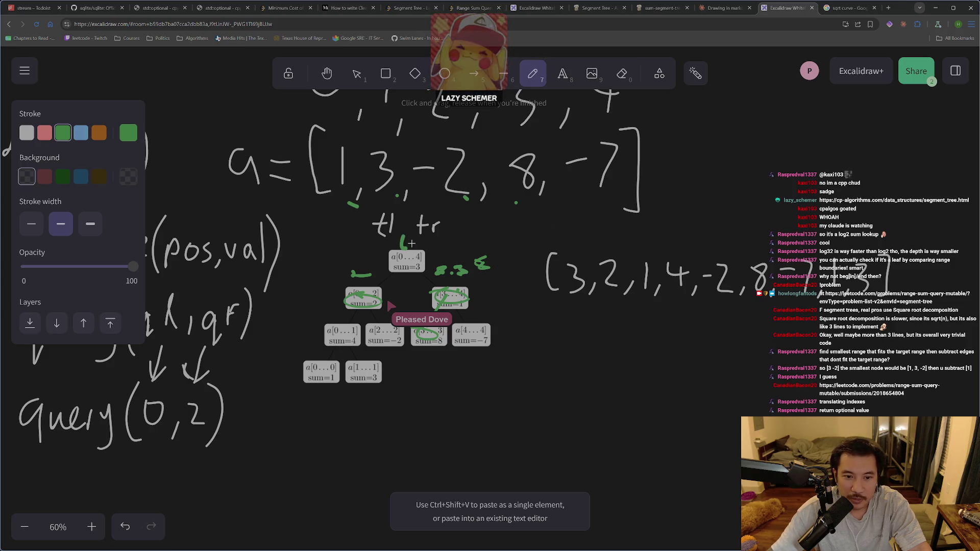
pyautogui.hotkey('ctrl', 'z')
pyautogui.hotkey('ctrl', 'z')
pyautogui.hotkey('ctrl', 'z')
pyautogui.hotkey('ctrl', 'z')
pyautogui.moveTo(449, 303); pyautogui.dragTo(430, 323)
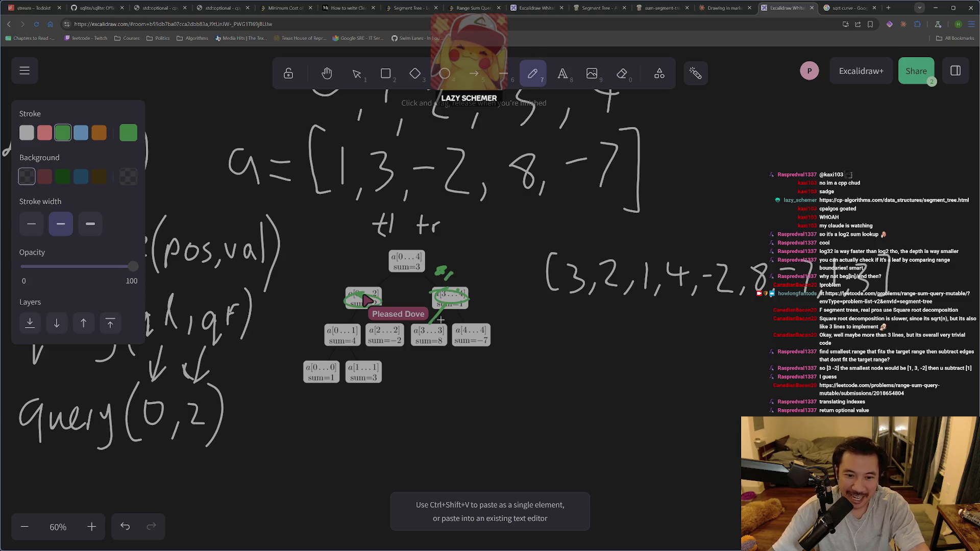
pyautogui.moveTo(403, 261); pyautogui.dragTo(411, 265)
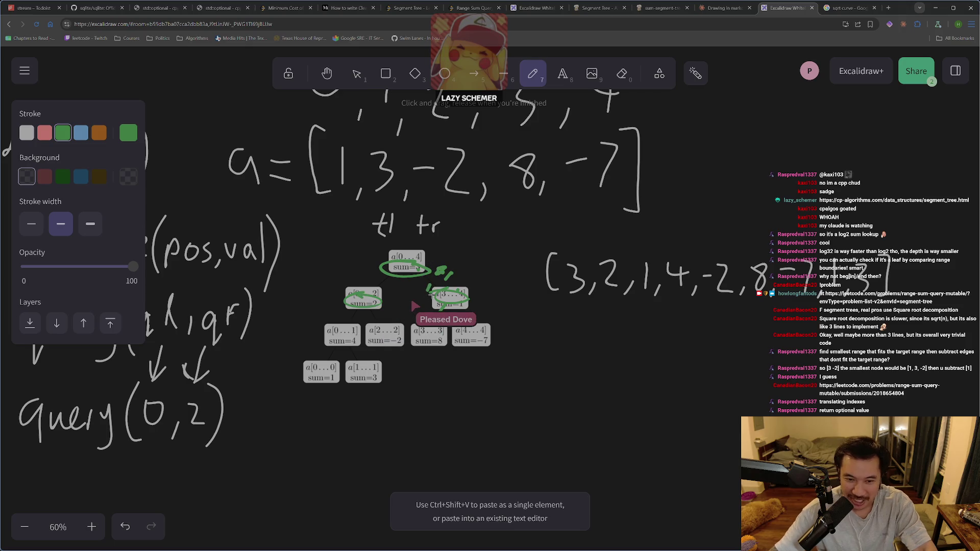
pyautogui.moveTo(535, 199); pyautogui.dragTo(355, 217)
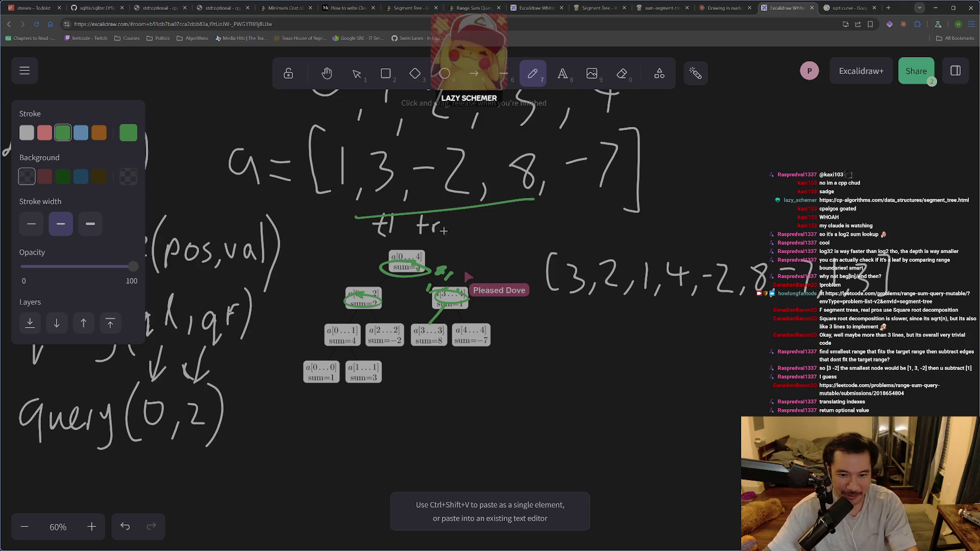
pyautogui.hotkey('ctrl', 'z')
pyautogui.hotkey('ctrl', 'z')
pyautogui.hotkey('ctrl', 'z')
pyautogui.hotkey('ctrl', 'z')
pyautogui.hotkey('ctrl', 'z')
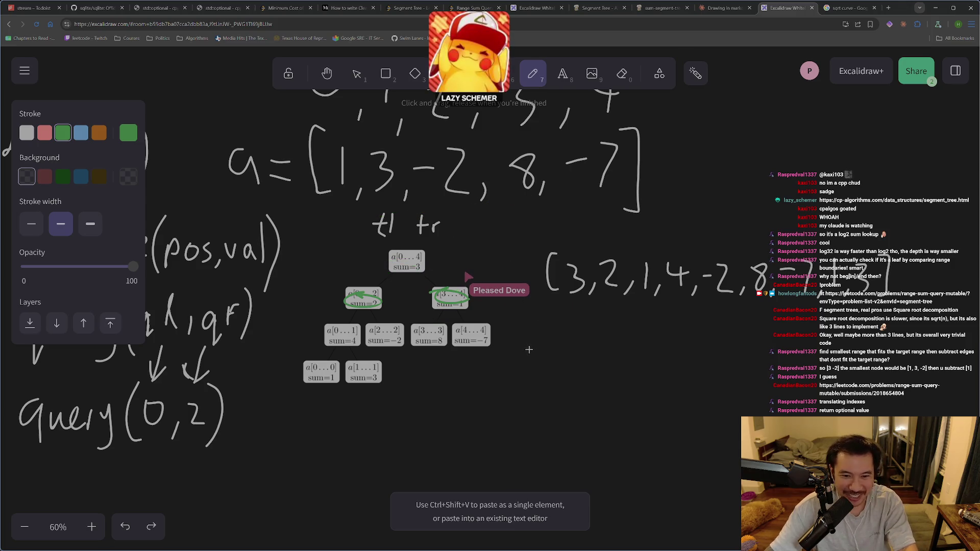
# Step: Click the canvas area beside the lower tree nodes
pyautogui.click(545, 356)
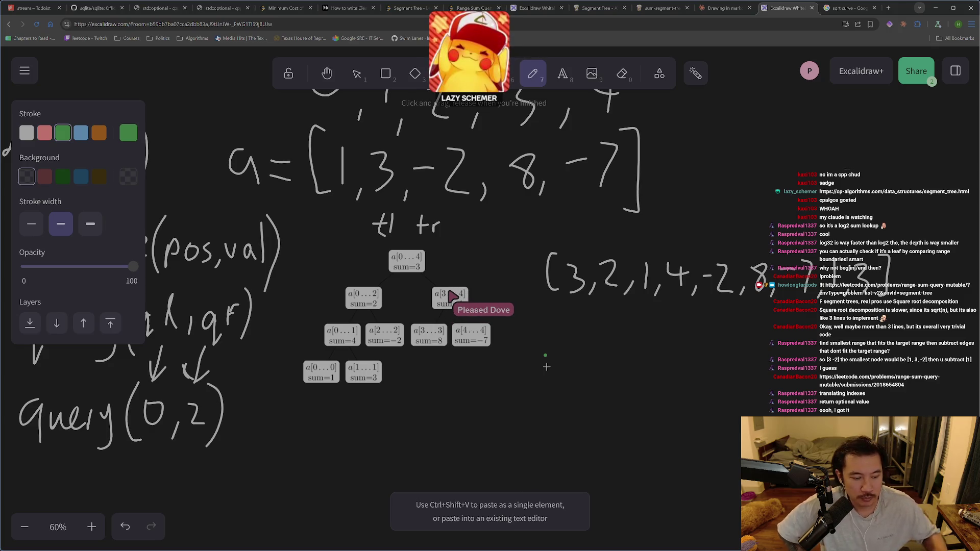
# Step: Undo the remaining green strokes and switch from the pencil back to the Selection tool
pyautogui.hotkey('ctrl', 'z')
pyautogui.hotkey('ctrl', 'shift', 'z')
pyautogui.hotkey('ctrl', 'z')
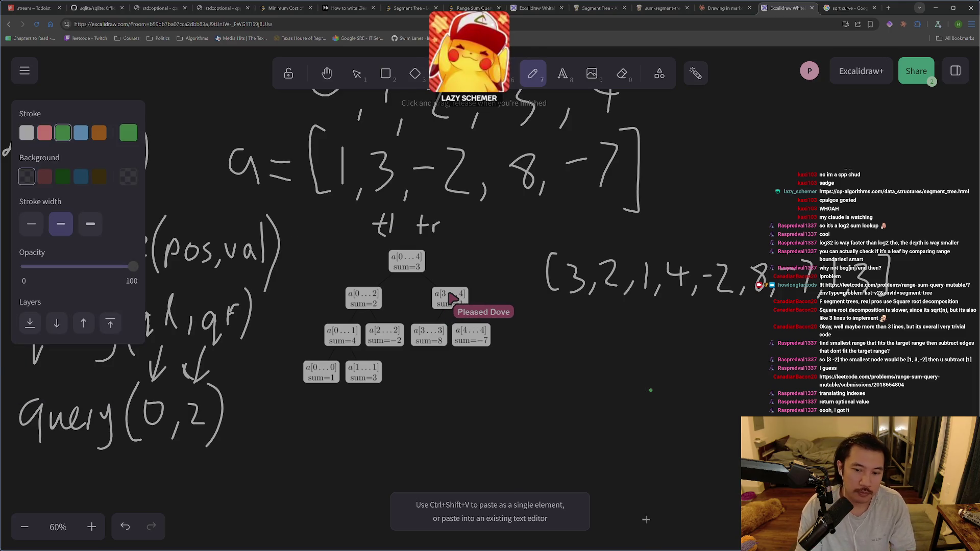
pyautogui.hotkey('ctrl', 'z')
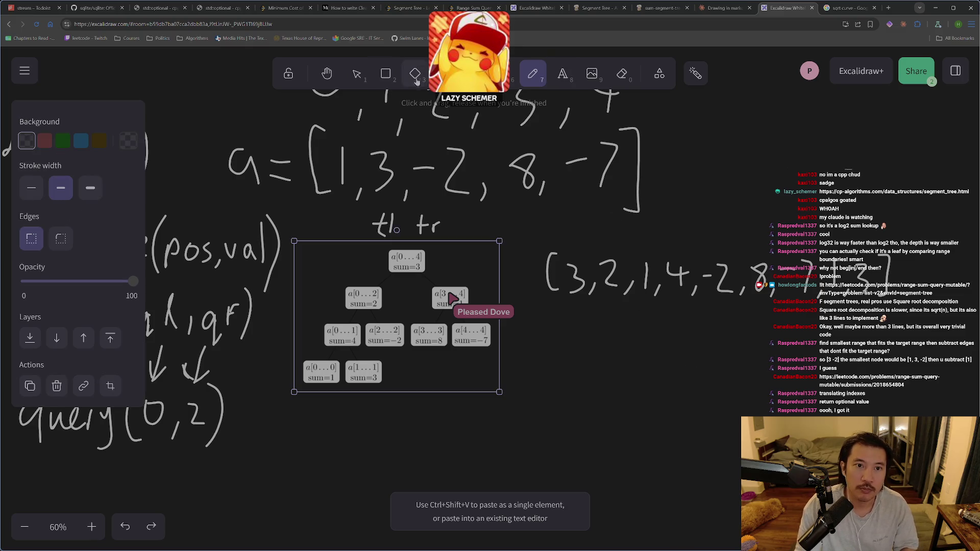
pyautogui.press('1')
pyautogui.click(588, 378)
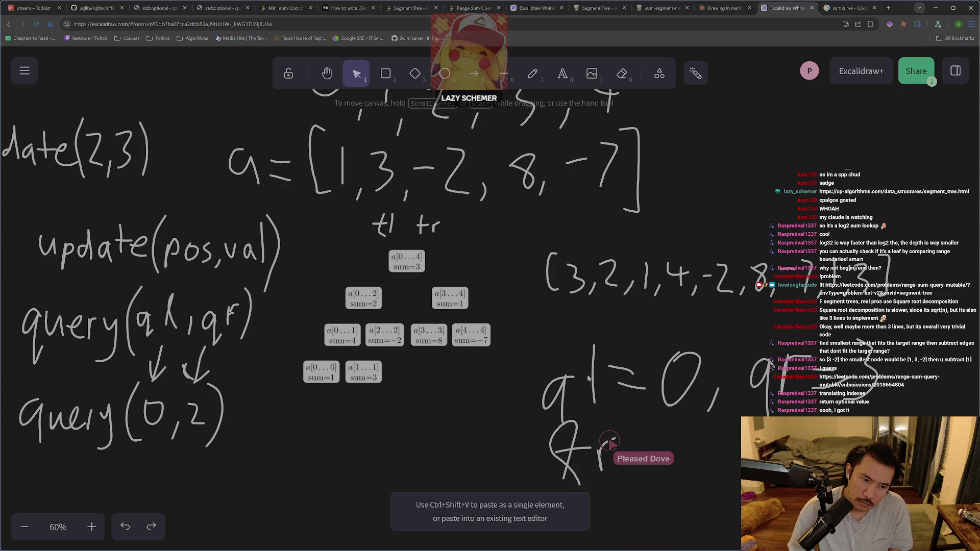
# Step: Zoom the canvas out from 60% to 40%
pyautogui.scroll(-2, 619, 364)
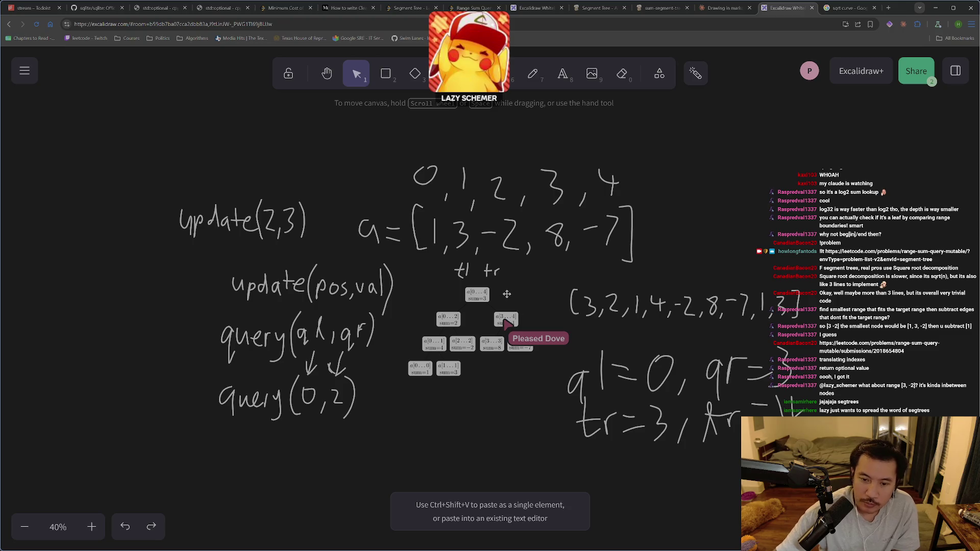
# Step: Pick the pencil, test a scribble below the tree, and undo it
pyautogui.click(539, 77)
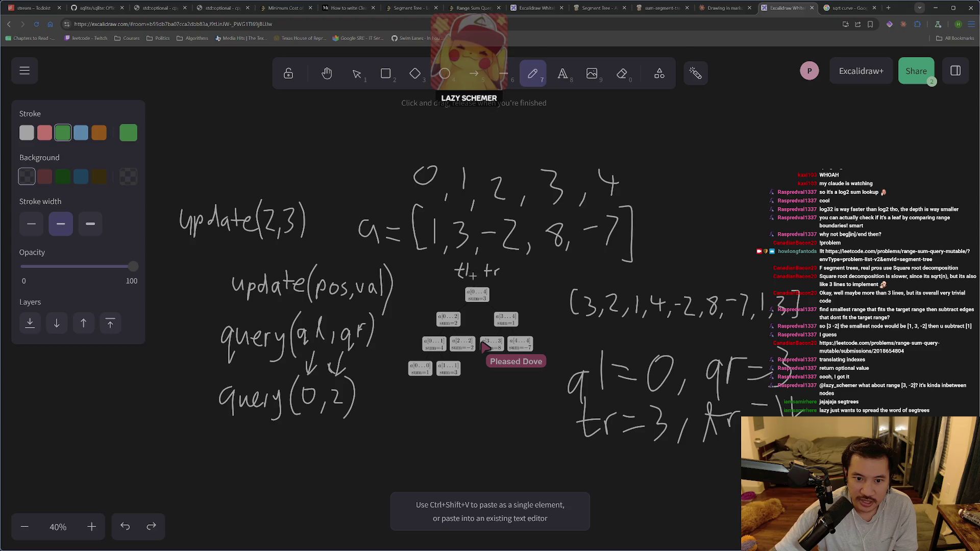
pyautogui.moveTo(457, 419); pyautogui.dragTo(486, 425)
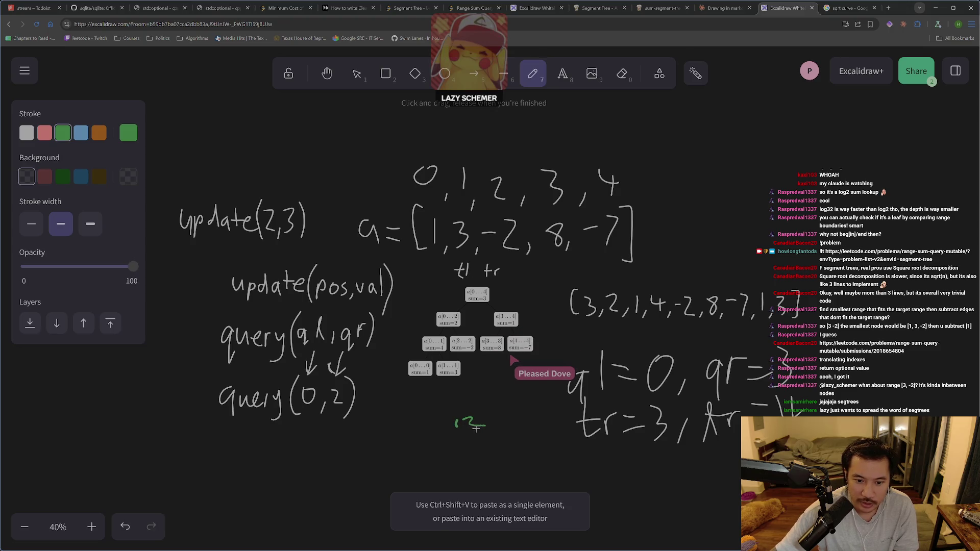
pyautogui.hotkey('ctrl', 'z')
pyautogui.hotkey('ctrl', 'z')
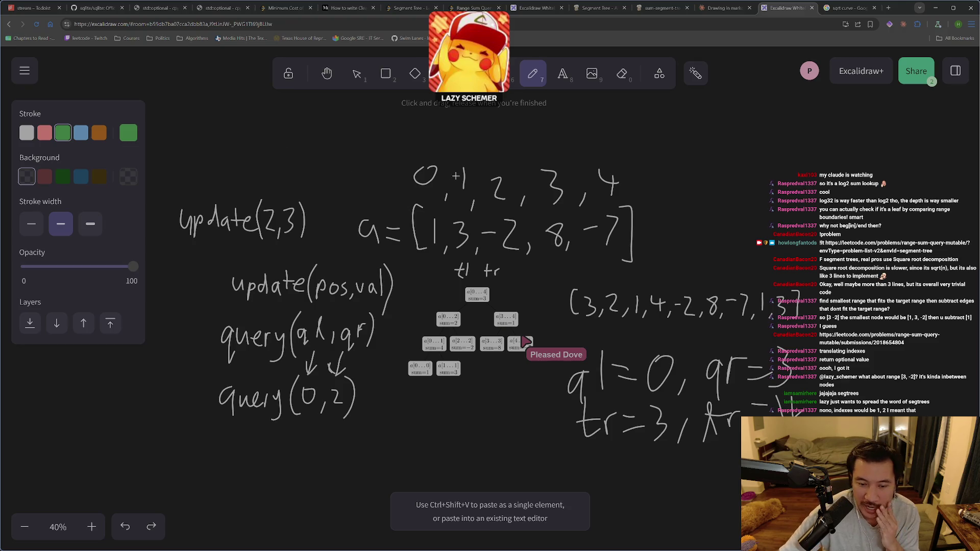
# Step: Write the green index pair beside the tl/tr labels, redoing the first attempt
pyautogui.moveTo(522, 278)
pyautogui.mouseDown()
pyautogui.moveTo(513, 287)
pyautogui.moveTo(522, 278)
pyautogui.mouseUp()
pyautogui.moveTo(533, 283); pyautogui.dragTo(525, 286)
pyautogui.hotkey('ctrl', 'z')
pyautogui.hotkey('ctrl', 'z')
pyautogui.hotkey('ctrl', 'z')
pyautogui.moveTo(531, 280)
pyautogui.mouseDown()
pyautogui.moveTo(527, 288)
pyautogui.moveTo(549, 280)
pyautogui.mouseUp()
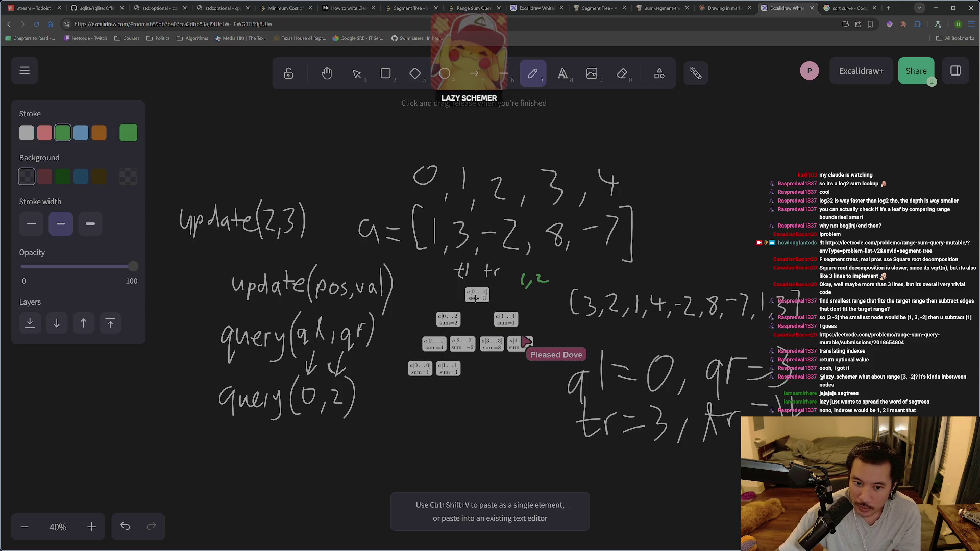
# Step: Draw green lines from a[0..4] to a[0..2] and a[3..4], and bracket groups above the second array
pyautogui.moveTo(469, 300); pyautogui.dragTo(451, 316)
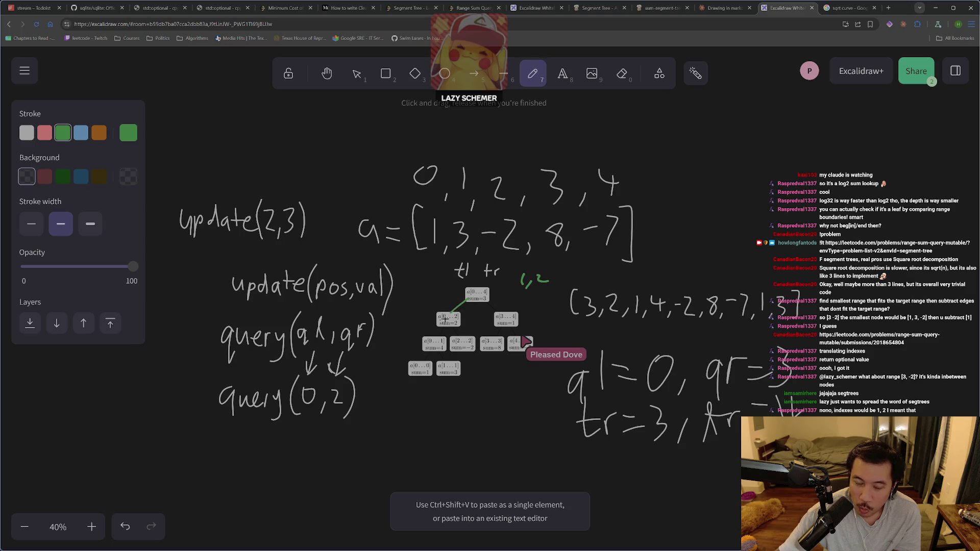
pyautogui.moveTo(487, 297); pyautogui.dragTo(508, 307)
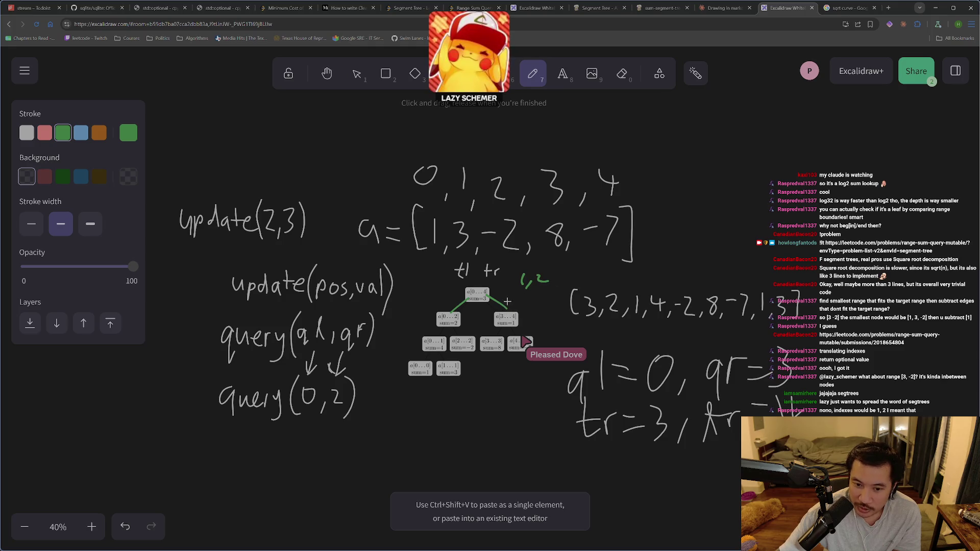
pyautogui.moveTo(518, 303); pyautogui.dragTo(528, 302)
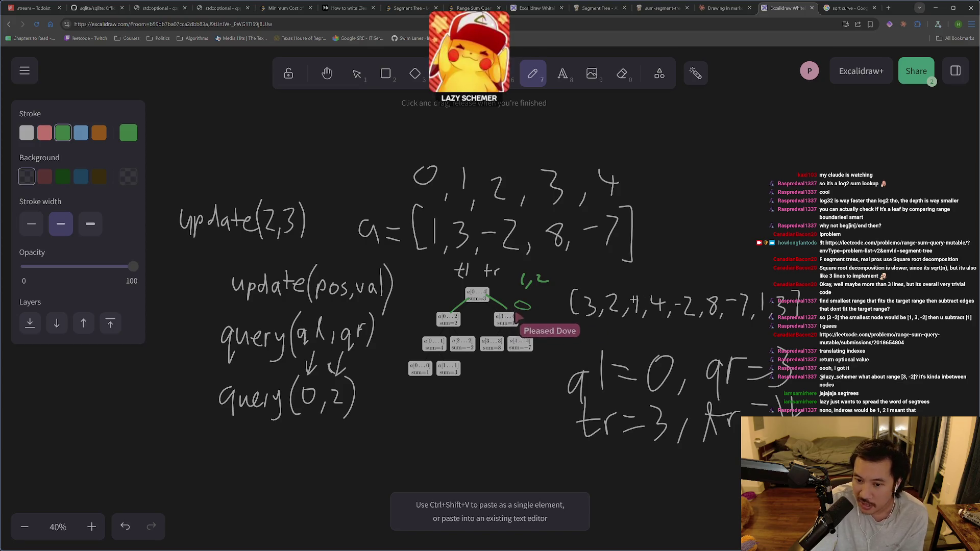
pyautogui.moveTo(585, 290)
pyautogui.mouseDown()
pyautogui.moveTo(613, 270)
pyautogui.moveTo(629, 270)
pyautogui.moveTo(631, 289)
pyautogui.moveTo(645, 269)
pyautogui.moveTo(707, 270)
pyautogui.mouseUp()
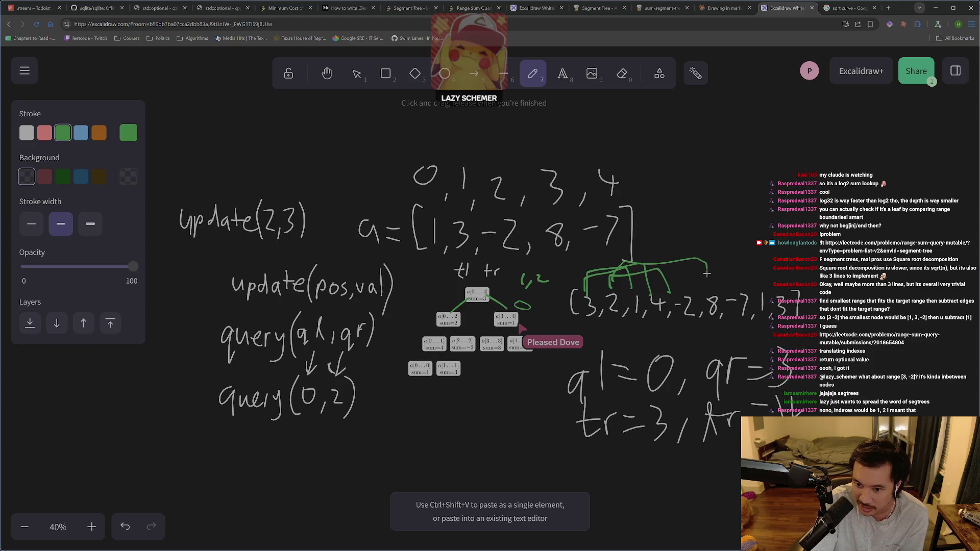
pyautogui.hotkey('ctrl', 'z')
pyautogui.hotkey('ctrl', 'z')
pyautogui.hotkey('ctrl', 'z')
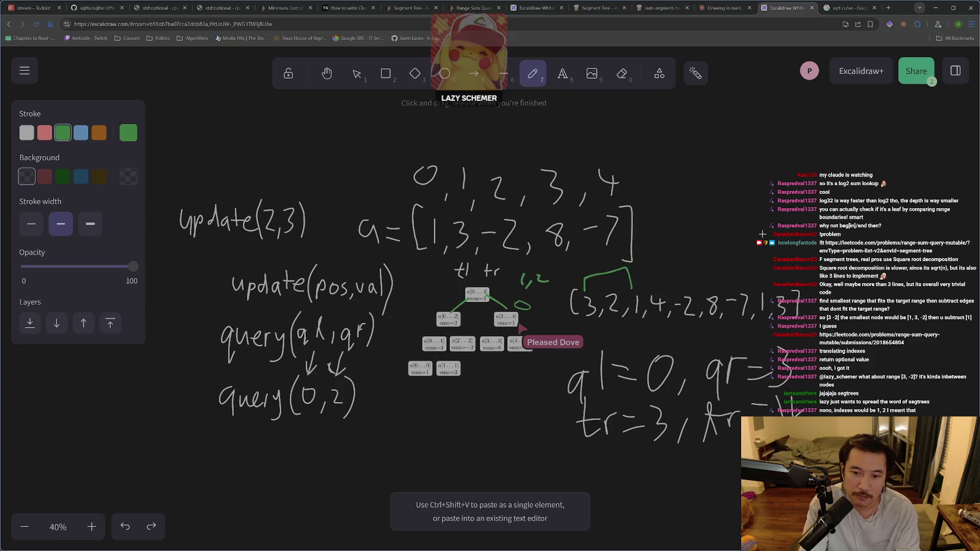